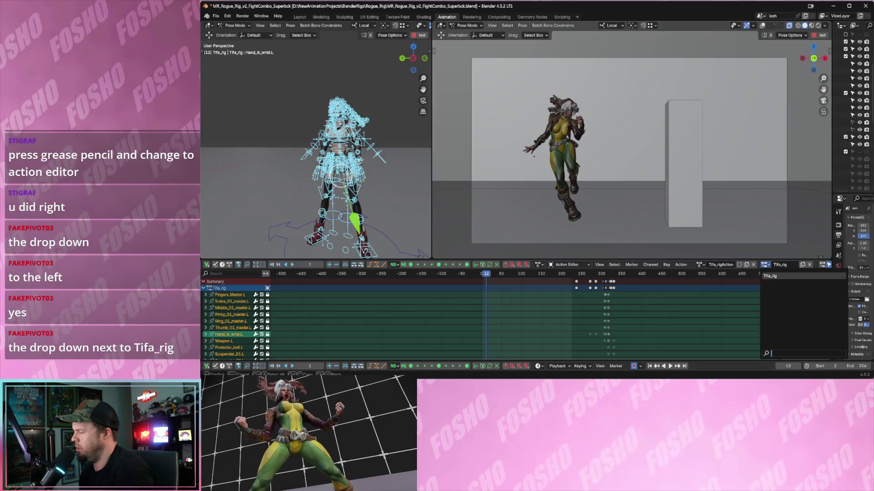
Clear the slot search, then scrub to frame 268 and play the Tifa_rigAction combo
{"action": "type", "text": "ide"}
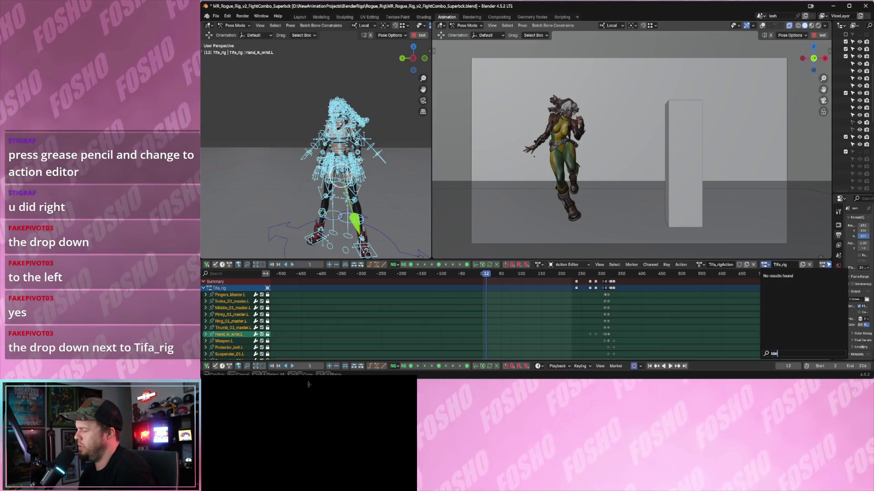
{"action": "key", "text": "BackSpace"}
{"action": "key", "text": "BackSpace"}
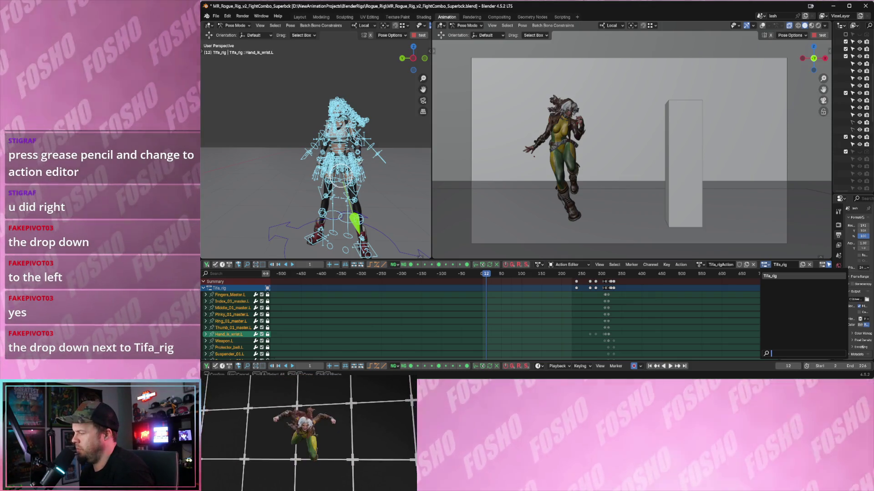
{"action": "left_click_drag", "start_coordinate": [548, 275], "coordinate": [594, 275]}
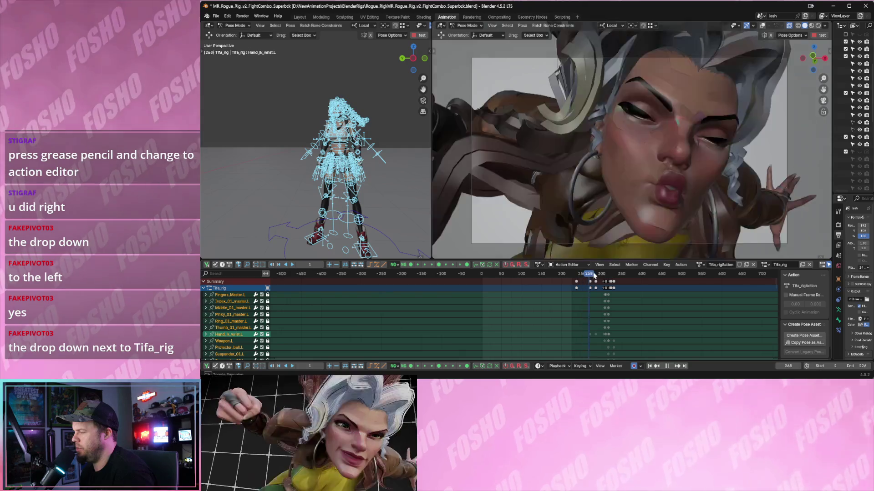
{"action": "key", "text": "space"}
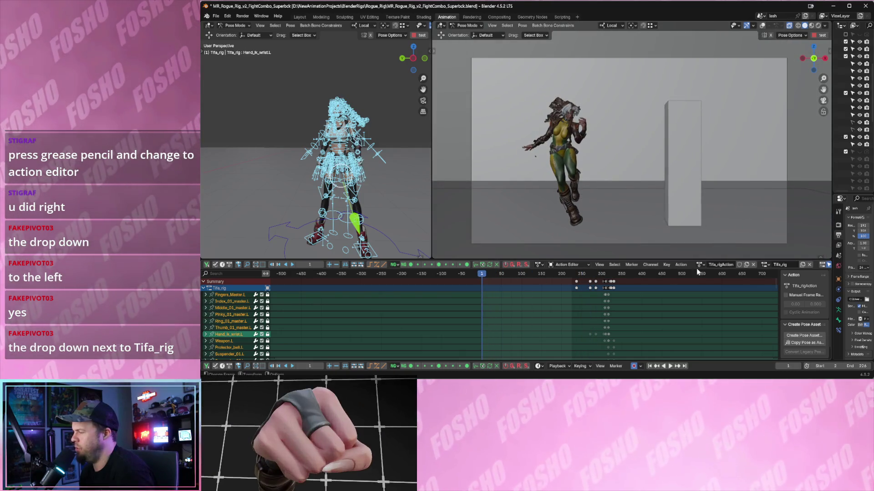
Open the action name field and the list of available actions
{"action": "double_click", "coordinate": [720, 265]}
{"action": "left_click", "coordinate": [701, 264]}
{"action": "left_click", "coordinate": [701, 264]}
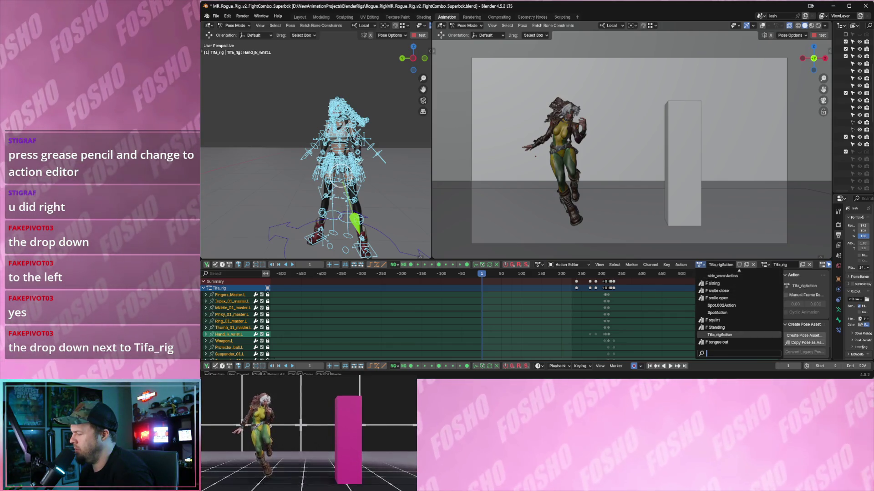
Open the action list, then drag the Properties border right to widen the viewport and timeline
{"action": "left_click", "coordinate": [708, 265]}
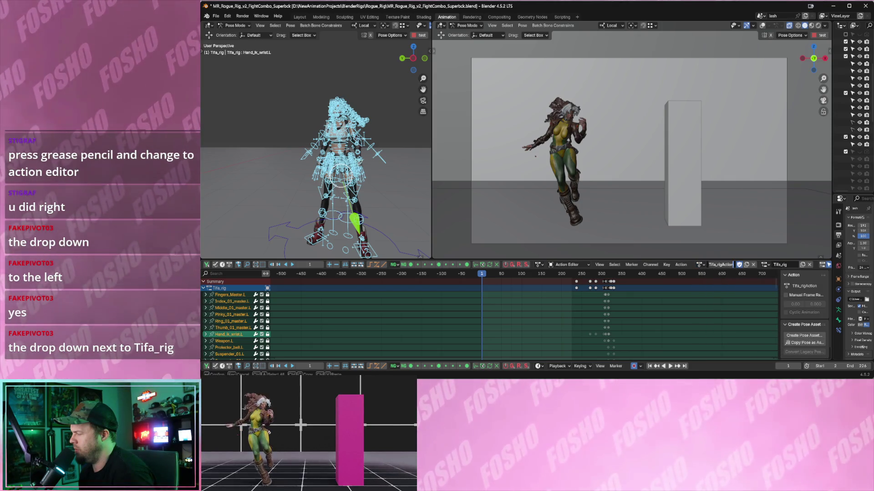
{"action": "left_click", "coordinate": [701, 265]}
{"action": "left_click", "coordinate": [701, 265]}
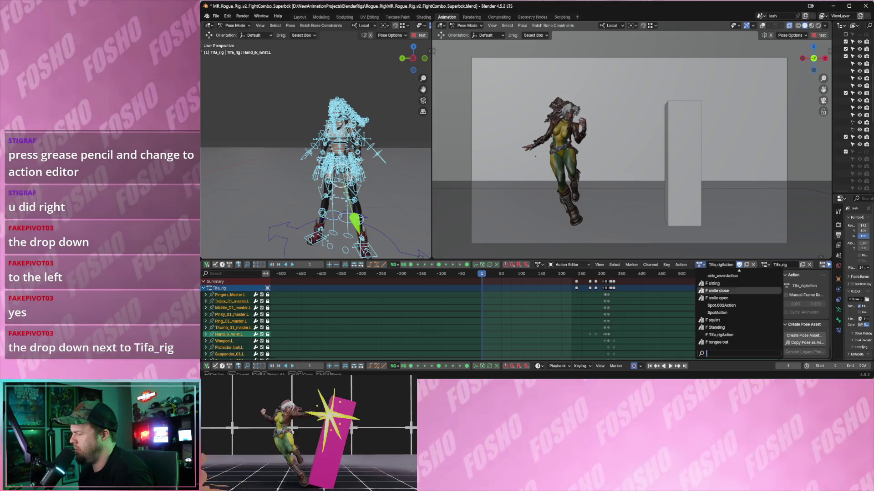
{"action": "double_click", "coordinate": [779, 264]}
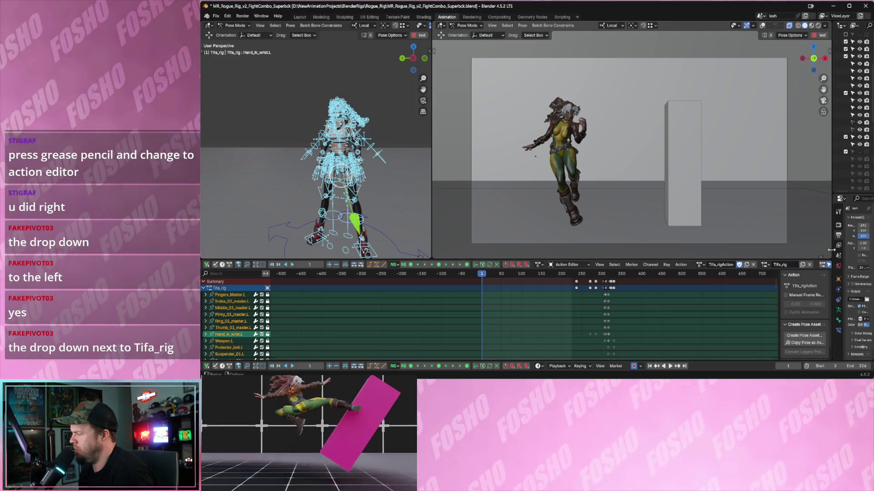
{"action": "left_click_drag", "start_coordinate": [831, 250], "coordinate": [862, 251]}
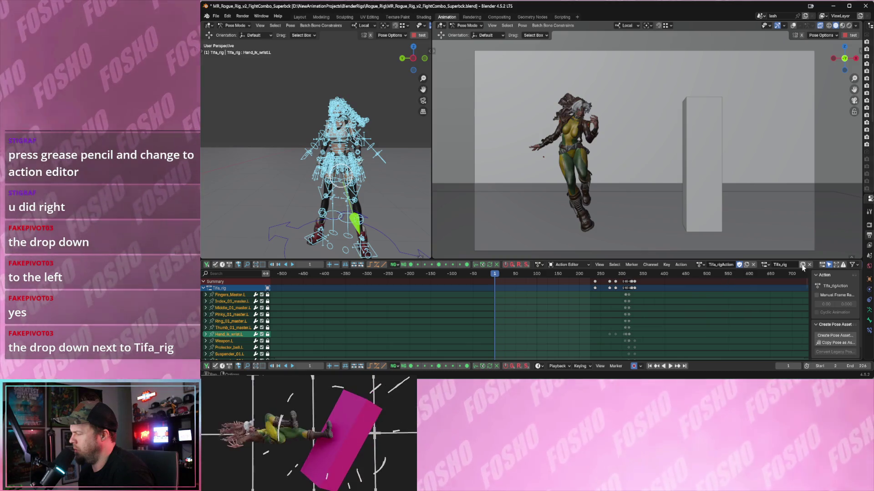
Search the Tifa_rig slot list for 'Idle', then cancel without changing the slot
{"action": "left_click", "coordinate": [765, 265]}
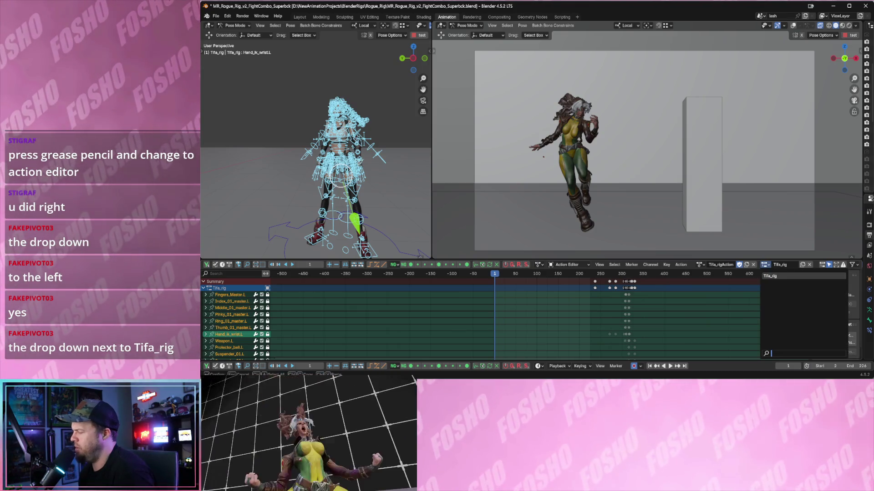
{"action": "type", "text": "Idle"}
{"action": "key", "text": "BackSpace"}
{"action": "key", "text": "BackSpace"}
{"action": "key", "text": "BackSpace"}
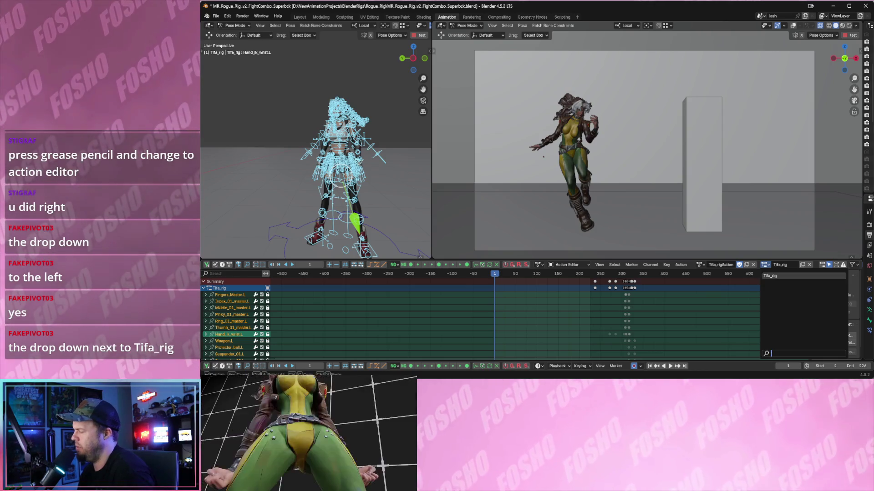
{"action": "key", "text": "Escape"}
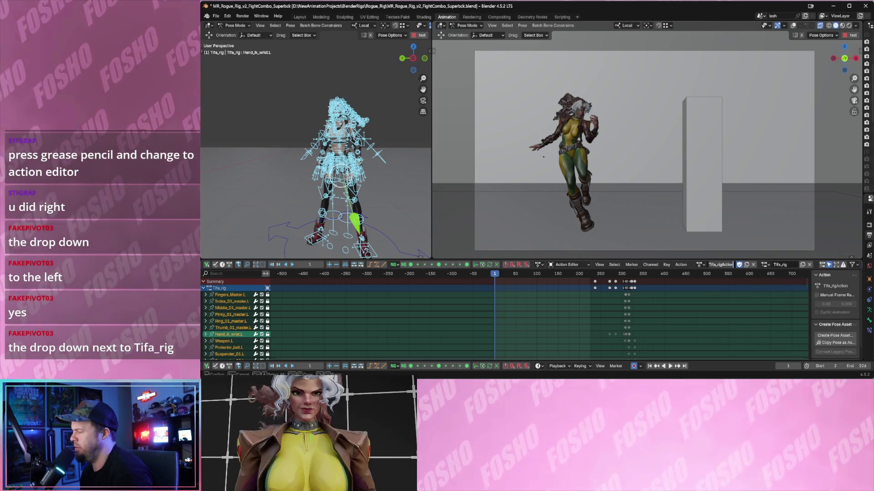
Search the action list for 'idle' and assign IdleTifa to the rig
{"action": "left_click", "coordinate": [700, 264]}
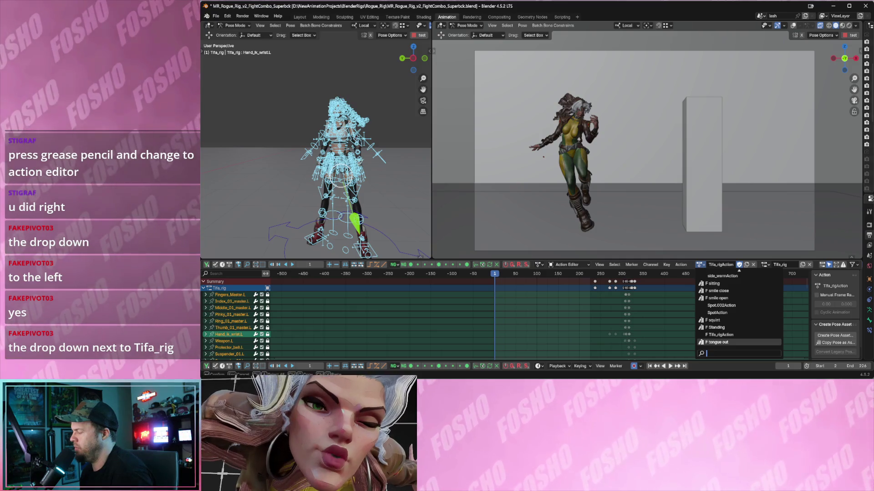
{"action": "type", "text": "idle"}
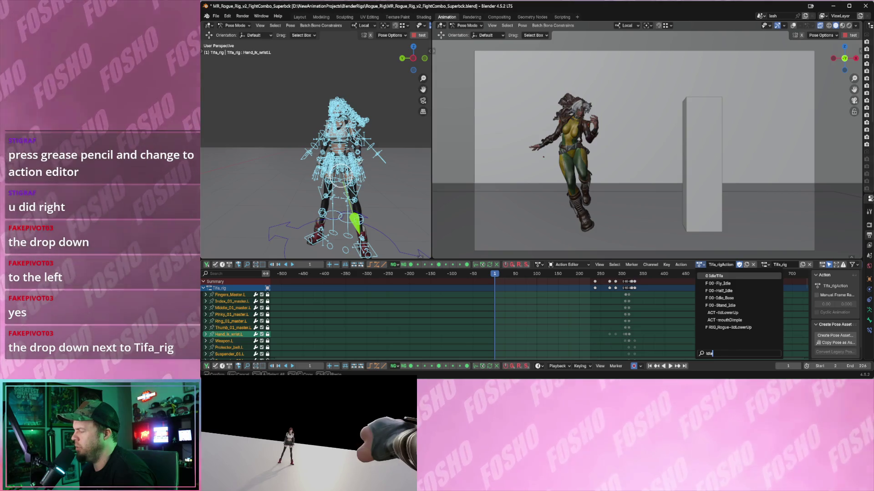
{"action": "left_click", "coordinate": [722, 278]}
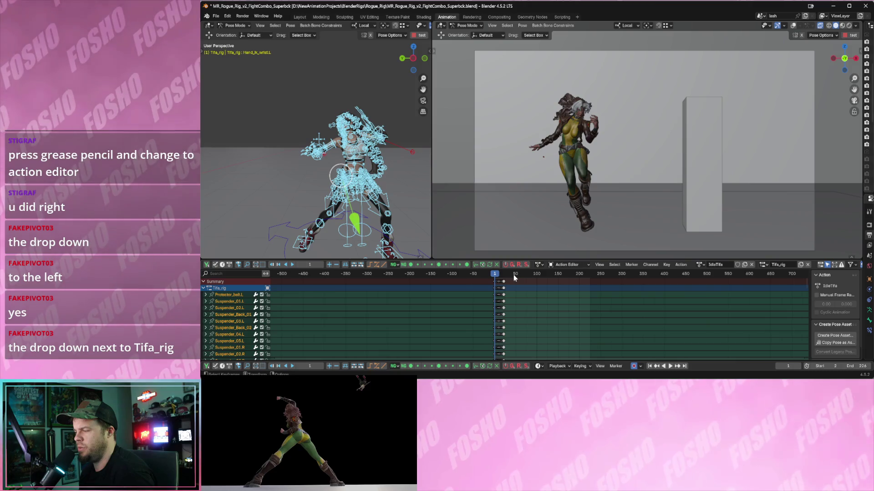
Play and scrub through the IdleTifa animation, stopping at frame 317
{"action": "key", "text": "space"}
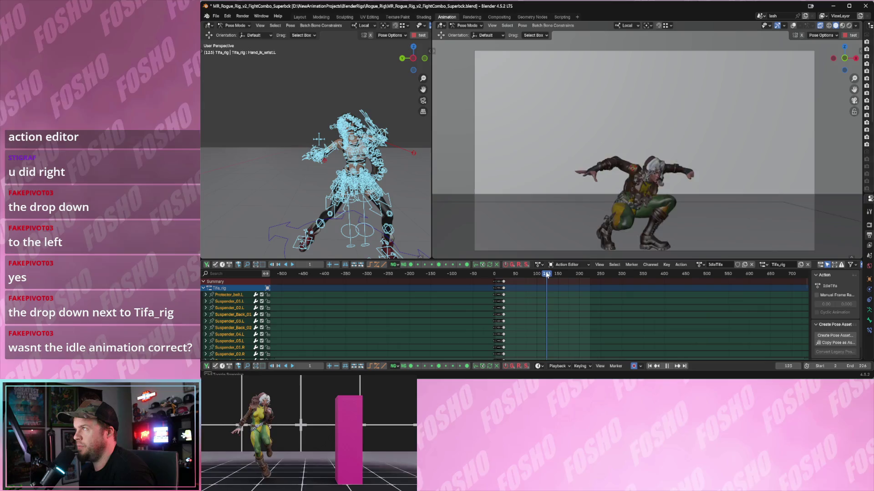
{"action": "left_click_drag", "start_coordinate": [547, 276], "coordinate": [573, 274]}
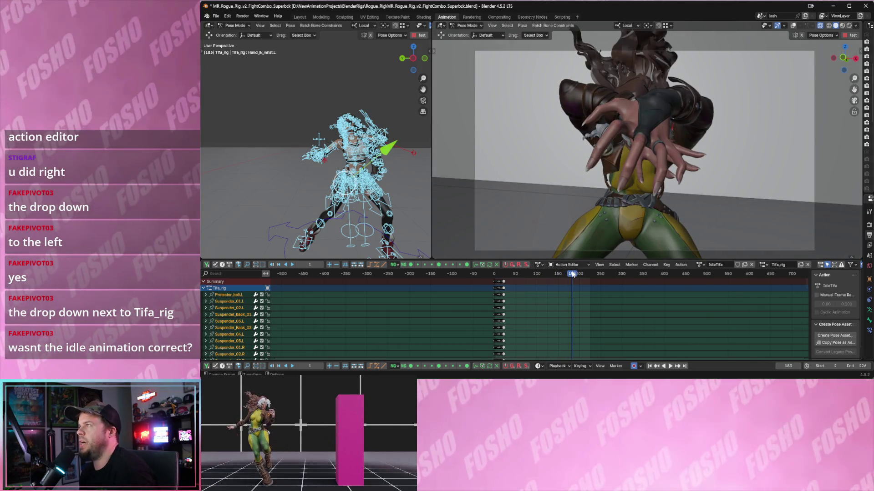
{"action": "left_click_drag", "start_coordinate": [552, 275], "coordinate": [501, 274]}
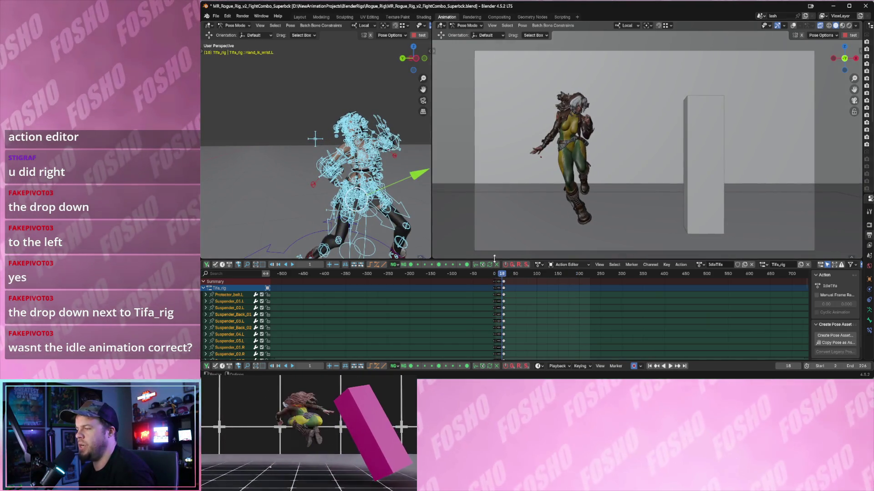
{"action": "key", "text": "space"}
{"action": "mouse_move", "coordinate": [506, 275]}
{"action": "left_mouse_down"}
{"action": "mouse_move", "coordinate": [637, 276]}
{"action": "mouse_move", "coordinate": [628, 280]}
{"action": "left_mouse_up"}
{"action": "key", "text": "space"}
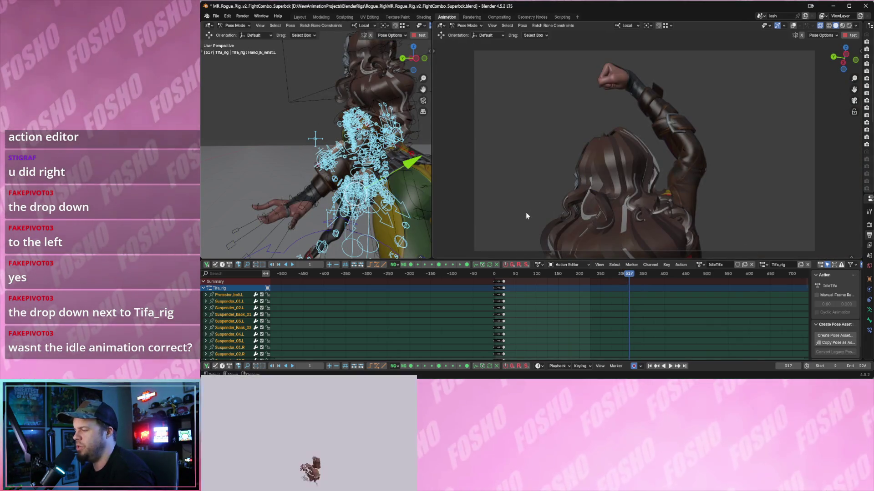
Return to frame 1, undo back to Tifa_rigAction, and scrub the combo to frame 313
{"action": "key", "text": "shift+Left"}
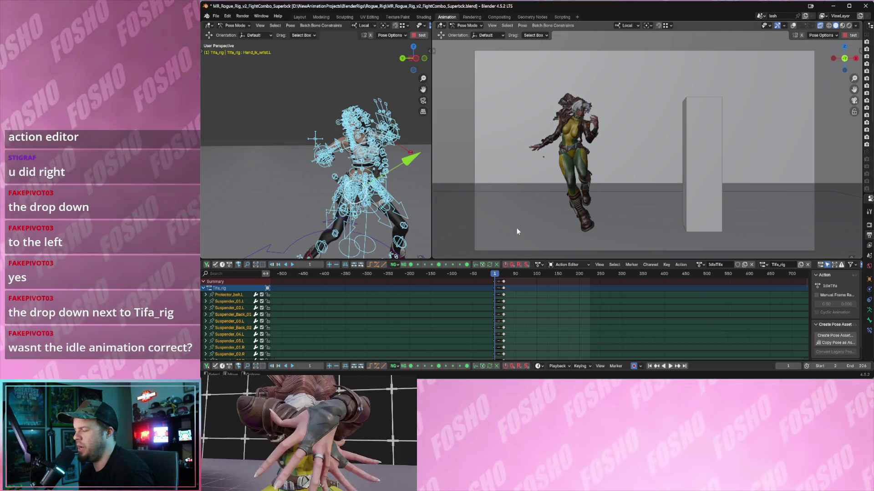
{"action": "key", "text": "ctrl+z"}
{"action": "mouse_move", "coordinate": [515, 274]}
{"action": "left_mouse_down"}
{"action": "mouse_move", "coordinate": [631, 281]}
{"action": "mouse_move", "coordinate": [494, 279]}
{"action": "left_mouse_up"}
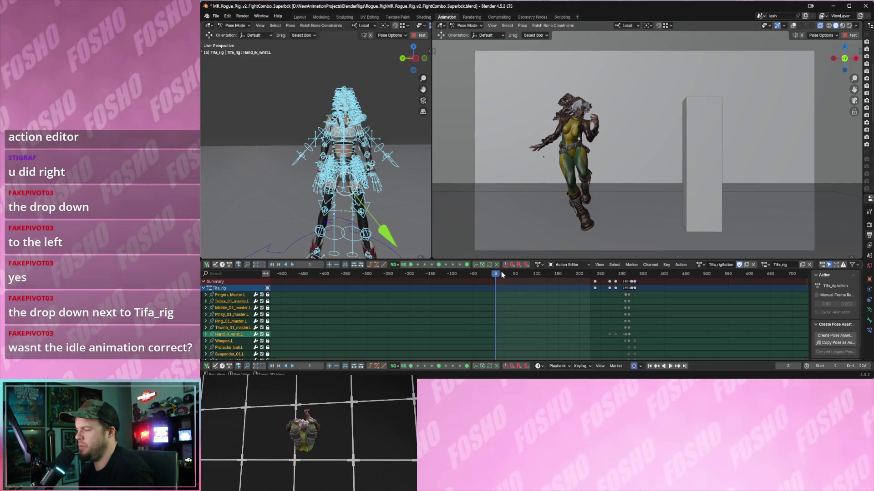
{"action": "key", "text": "Left"}
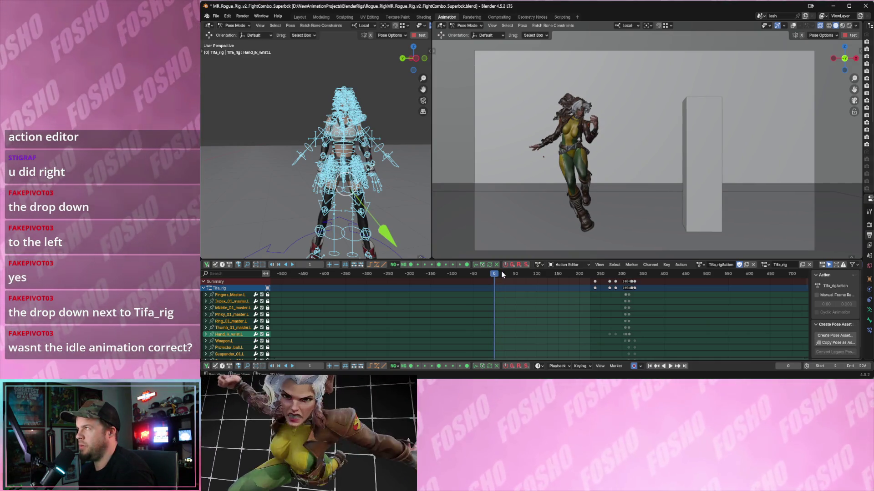
{"action": "double_click", "coordinate": [721, 265]}
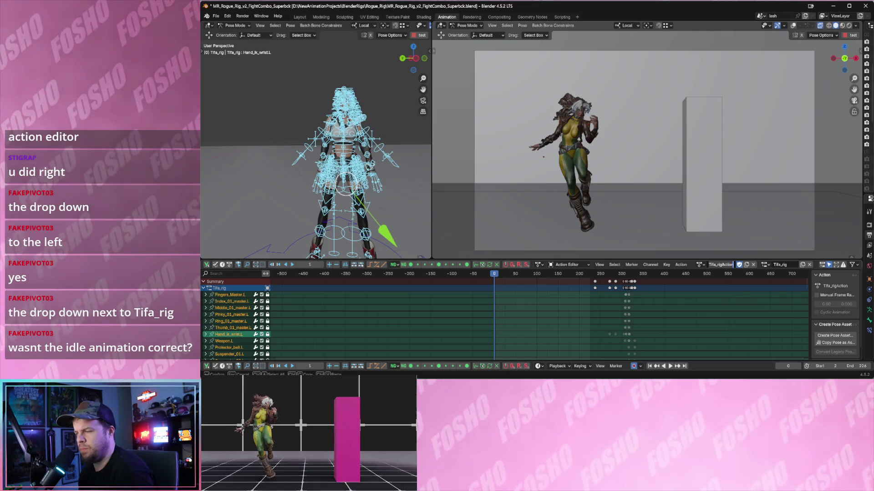
{"action": "left_click", "coordinate": [577, 266]}
{"action": "left_click", "coordinate": [577, 266]}
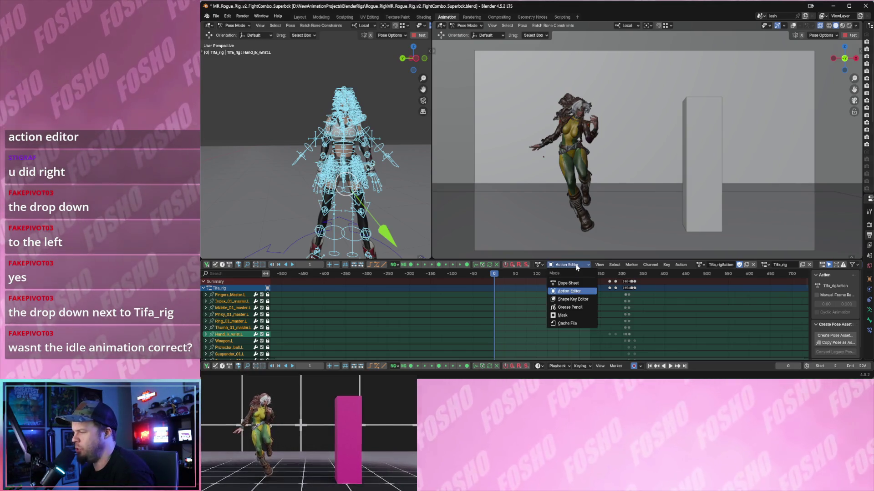
{"action": "left_click", "coordinate": [565, 284]}
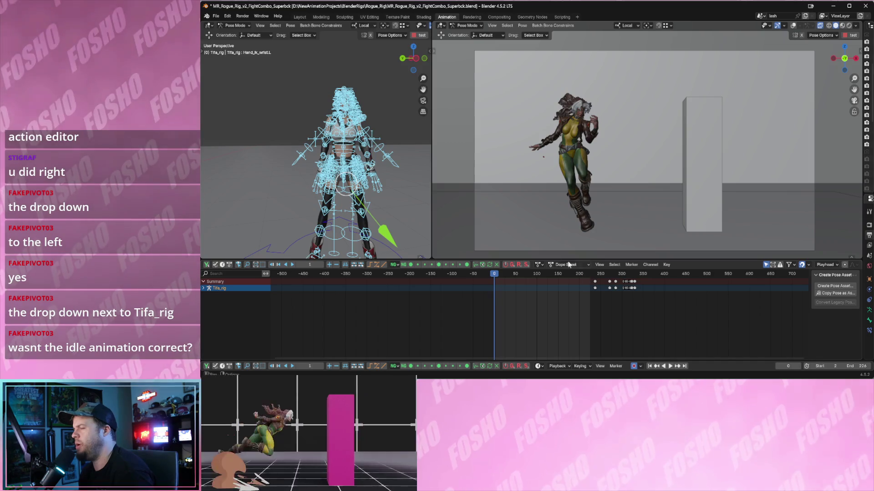
{"action": "mouse_move", "coordinate": [564, 285]}
{"action": "left_mouse_down"}
{"action": "mouse_move", "coordinate": [639, 287]}
{"action": "mouse_move", "coordinate": [495, 285]}
{"action": "left_mouse_up"}
{"action": "left_click_drag", "start_coordinate": [580, 306], "coordinate": [635, 283]}
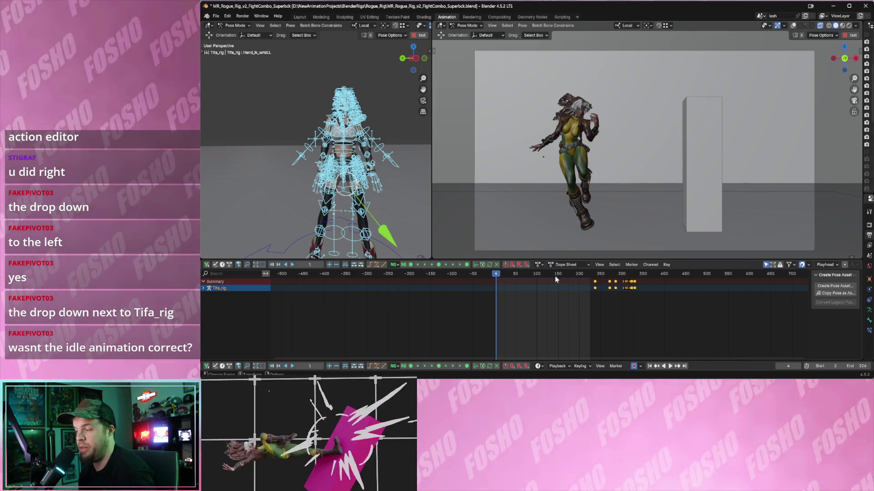
{"action": "left_click", "coordinate": [580, 267]}
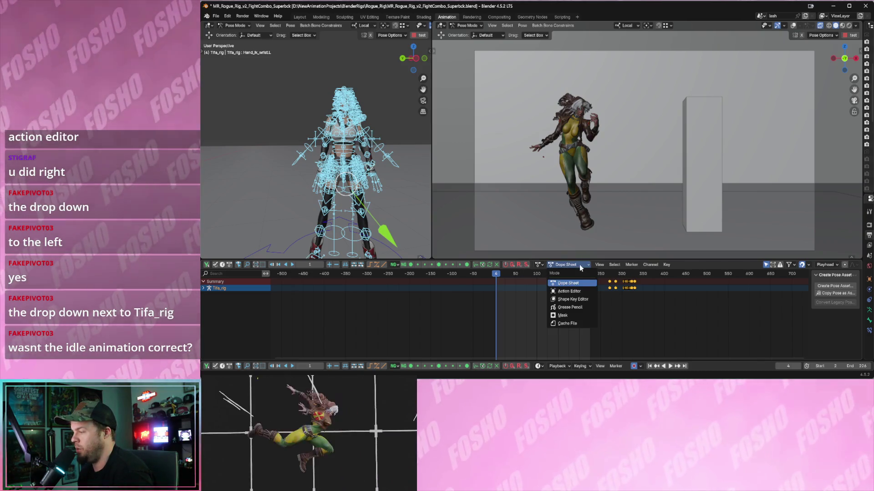
{"action": "left_click", "coordinate": [569, 292]}
{"action": "left_click", "coordinate": [721, 265]}
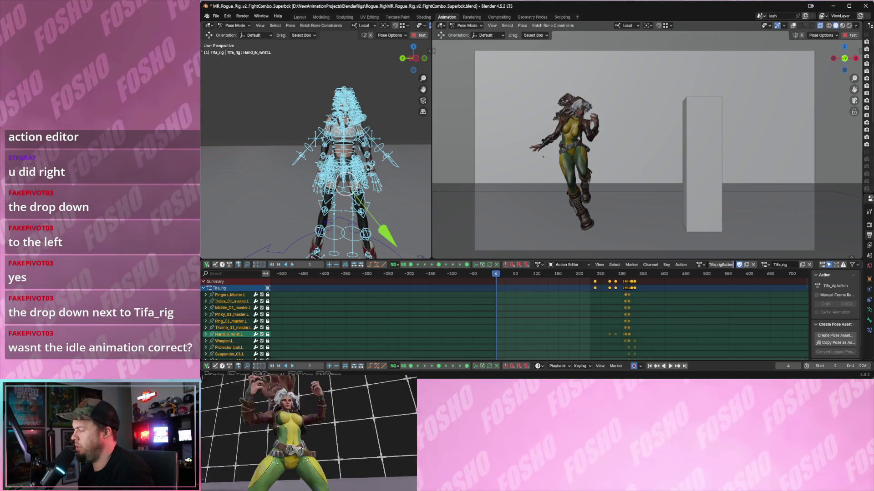
Leave the action name field and pick IdleTifa from an 'idle' search of the action list
{"action": "left_click", "coordinate": [704, 265]}
{"action": "key", "text": "Escape"}
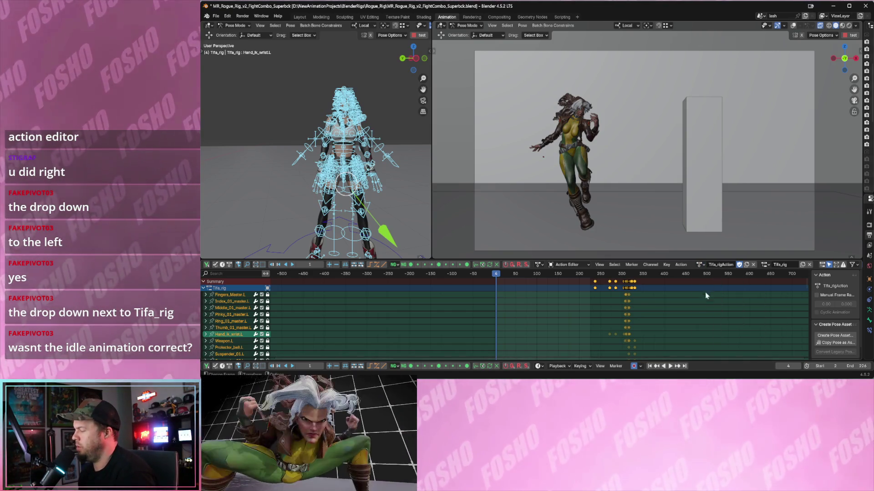
{"action": "left_click", "coordinate": [700, 265]}
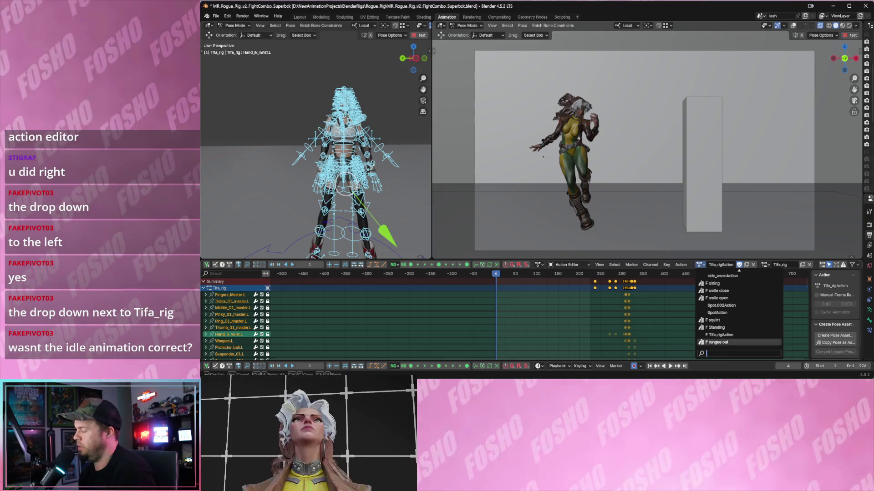
{"action": "type", "text": "idle"}
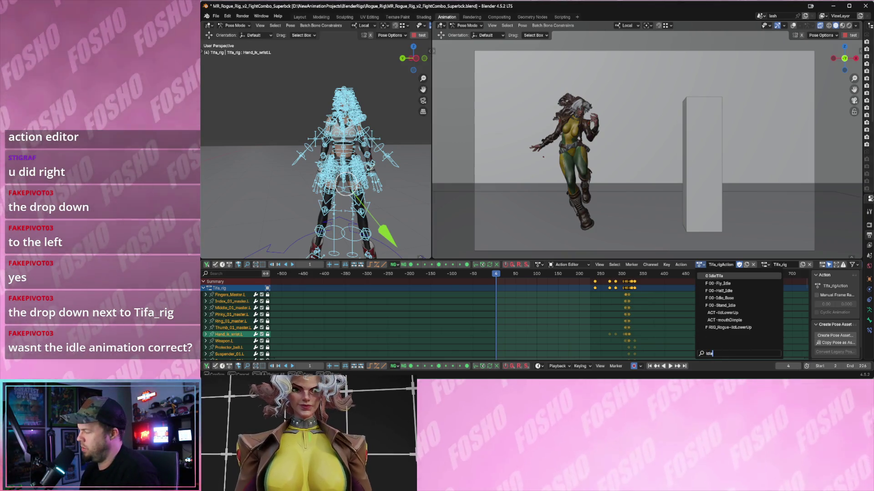
{"action": "left_click", "coordinate": [720, 276]}
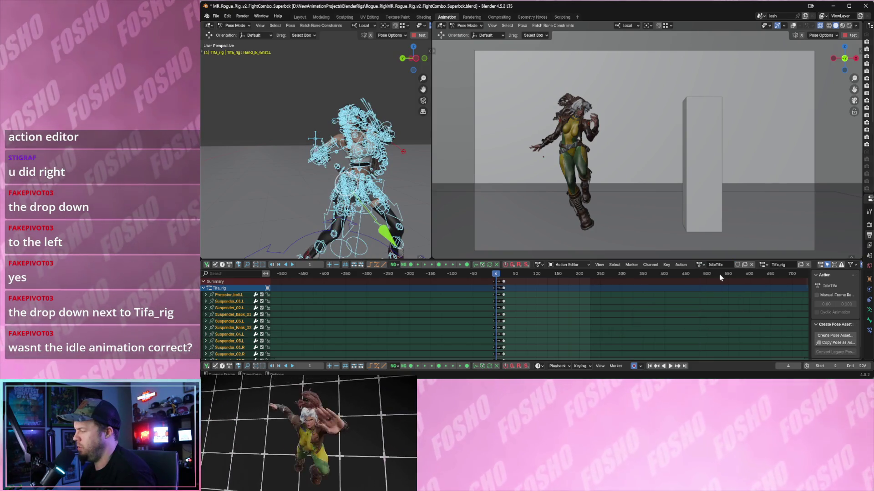
Switch the editor to Dope Sheet and paste the combo keyframes at about frame 140
{"action": "left_click", "coordinate": [566, 265]}
{"action": "left_click", "coordinate": [568, 283]}
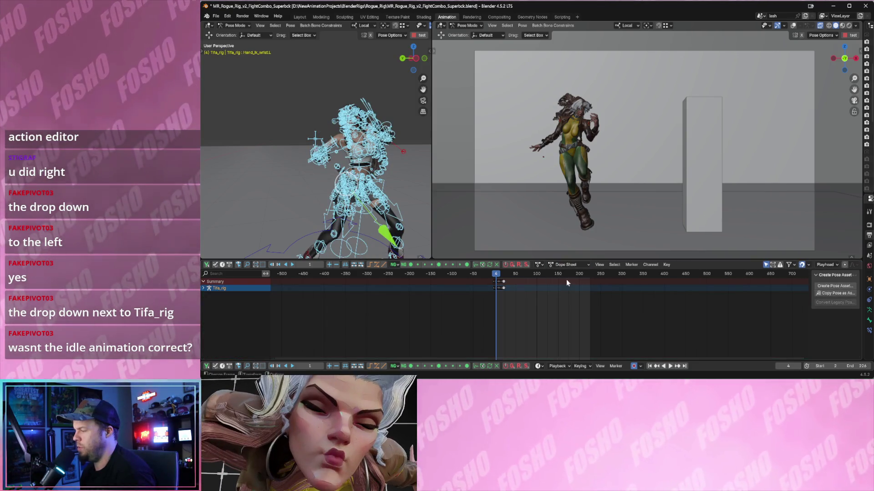
{"action": "left_click_drag", "start_coordinate": [496, 273], "coordinate": [561, 275]}
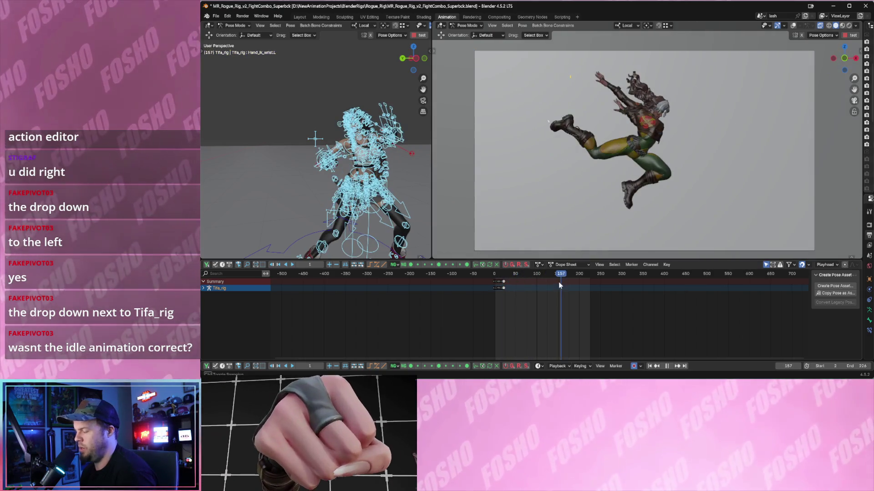
{"action": "key", "text": "ctrl+v"}
Play through the combo, slide the pasted keys later, and scrub back near frame 290
{"action": "key", "text": "space"}
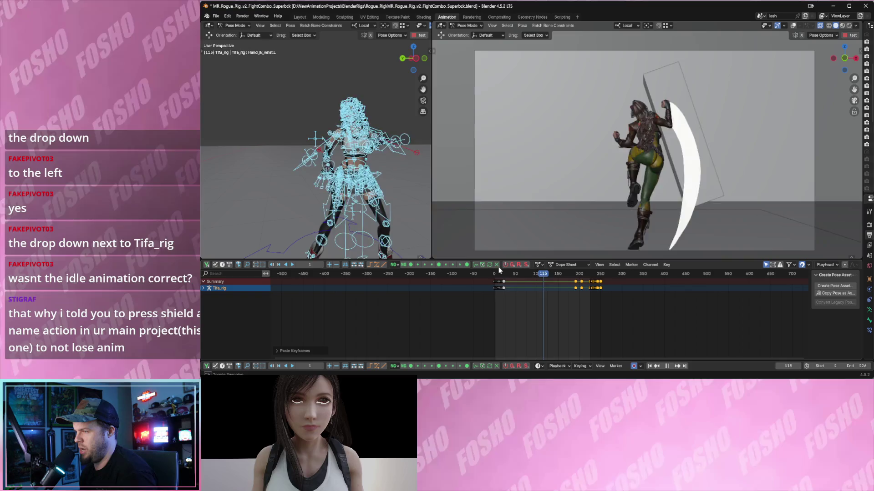
{"action": "left_click", "coordinate": [497, 273]}
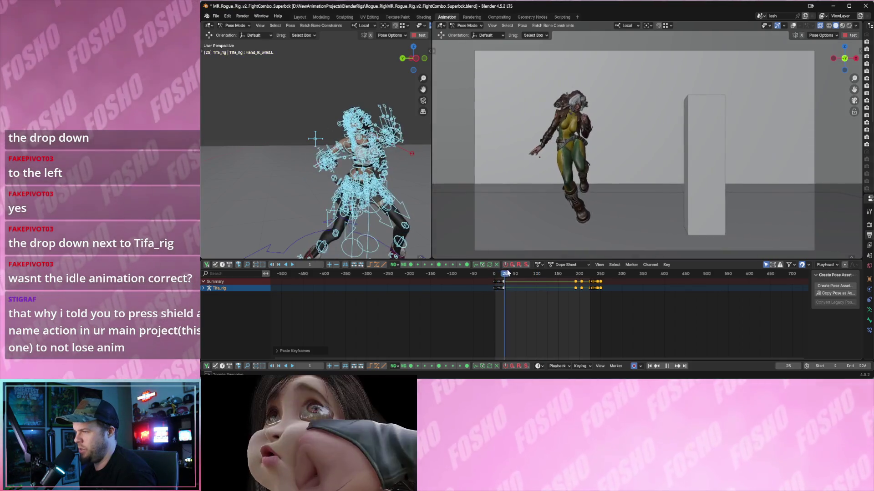
{"action": "left_click", "coordinate": [574, 274]}
{"action": "left_click_drag", "start_coordinate": [582, 279], "coordinate": [636, 278]}
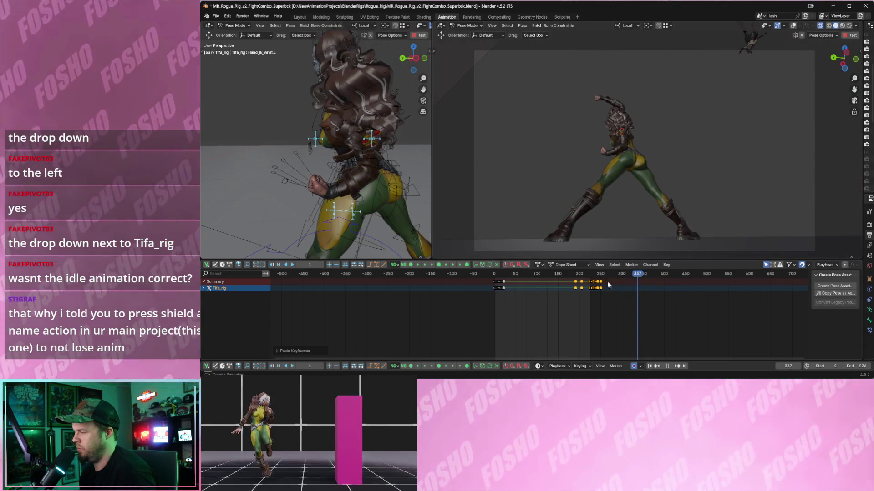
{"action": "key", "text": "g"}
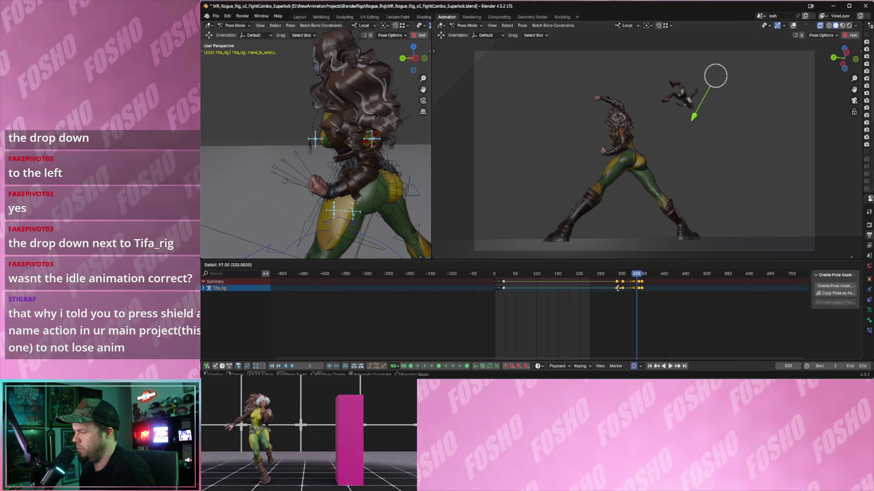
{"action": "left_click", "coordinate": [626, 288]}
{"action": "left_click_drag", "start_coordinate": [617, 279], "coordinate": [625, 279]}
{"action": "key", "text": "Left"}
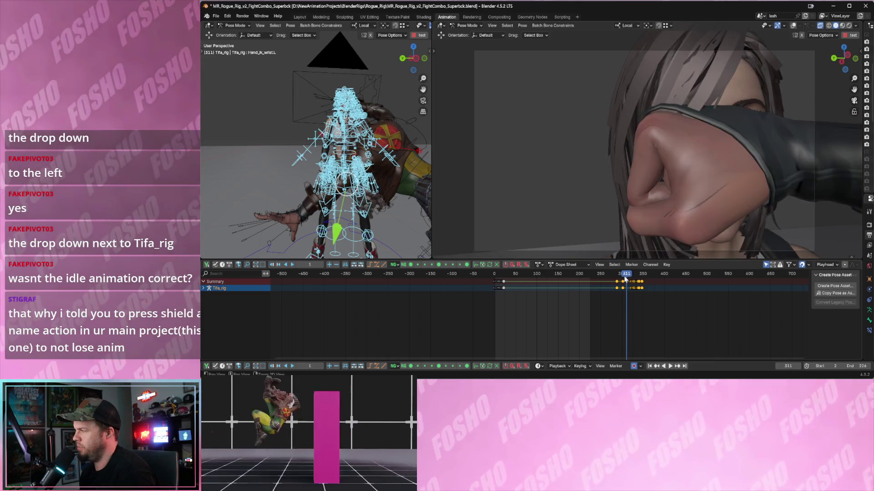
Zoom the timeline onto the combo keys, adjust their timing, and step frames to check the punch pose
{"action": "mouse_move", "coordinate": [620, 316]}
{"action": "middle_mouse_down", "text": "ctrl"}
{"action": "mouse_move", "coordinate": [527, 322]}
{"action": "mouse_move", "coordinate": [521, 340]}
{"action": "middle_mouse_up", "text": "ctrl"}
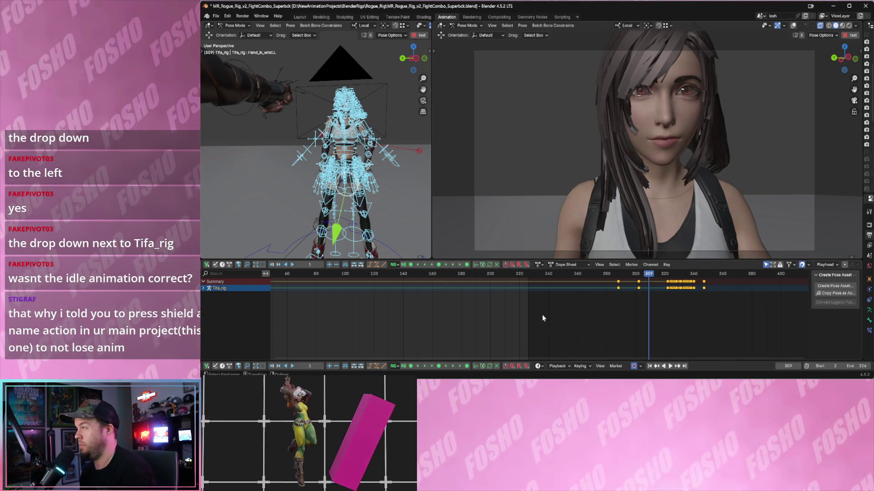
{"action": "scroll", "coordinate": [542, 315], "scroll_direction": "down", "scroll_amount": 3, "text": "ctrl"}
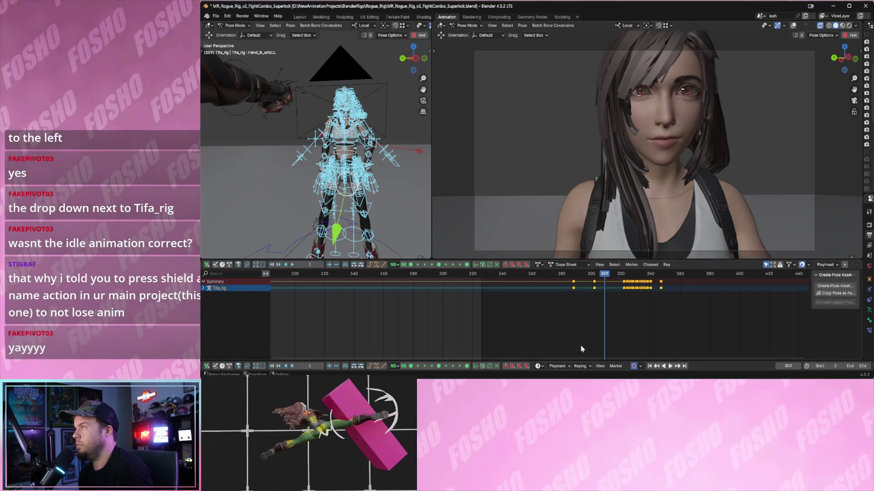
{"action": "middle_click_drag", "start_coordinate": [561, 326], "coordinate": [531, 350]}
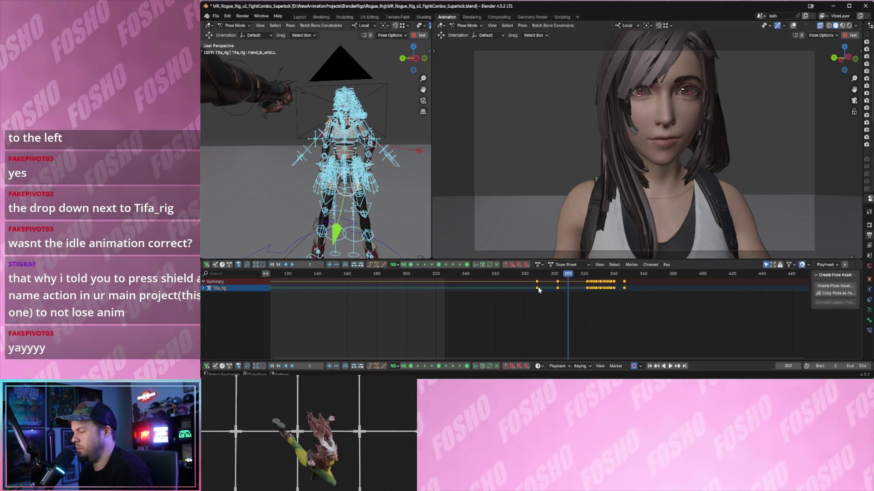
{"action": "key", "text": "g"}
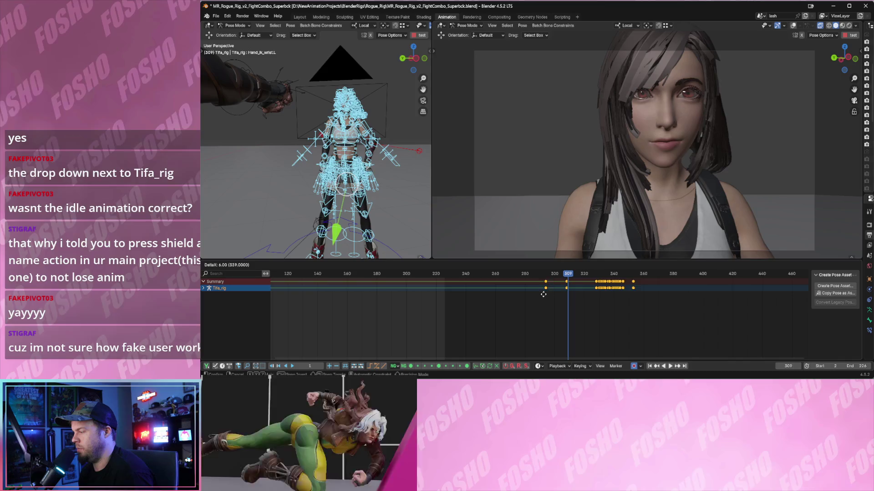
{"action": "left_click", "coordinate": [542, 294]}
{"action": "key", "text": "Left"}
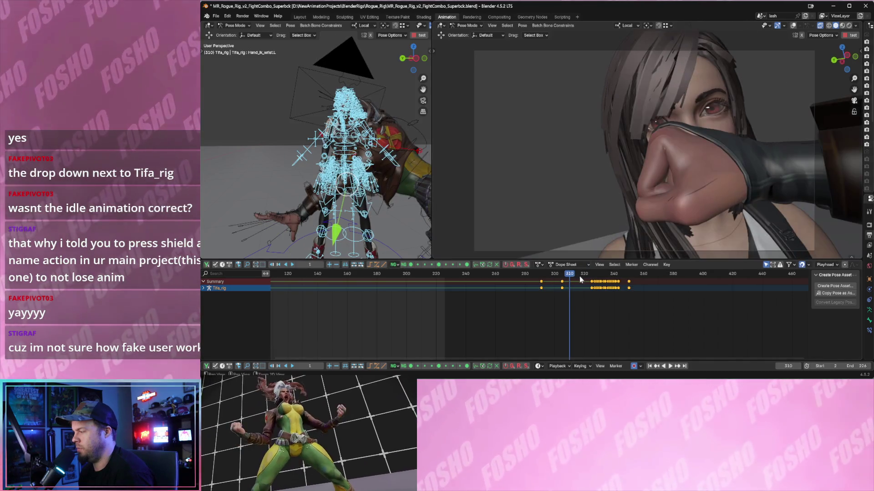
{"action": "key", "text": "Left"}
{"action": "key", "text": "Right"}
Move the combo keys about 20 frames earlier and play the animation to check
{"action": "key", "text": "g"}
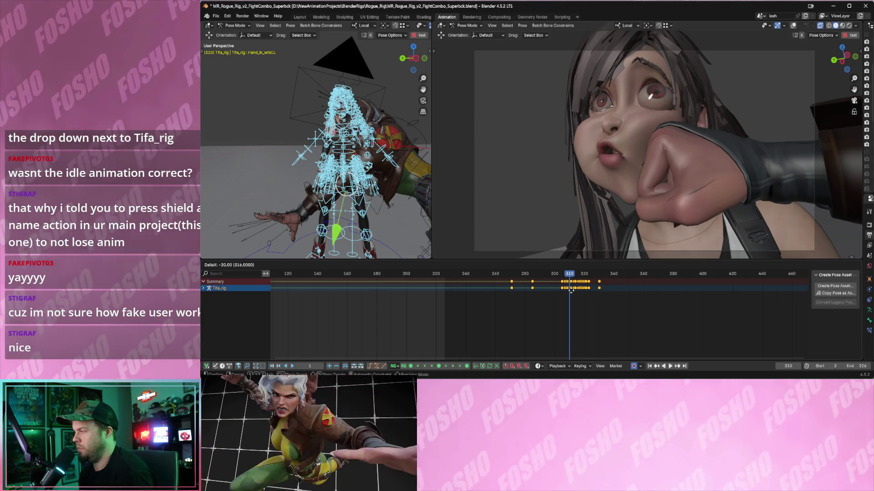
{"action": "left_click", "coordinate": [571, 290]}
{"action": "key", "text": "space"}
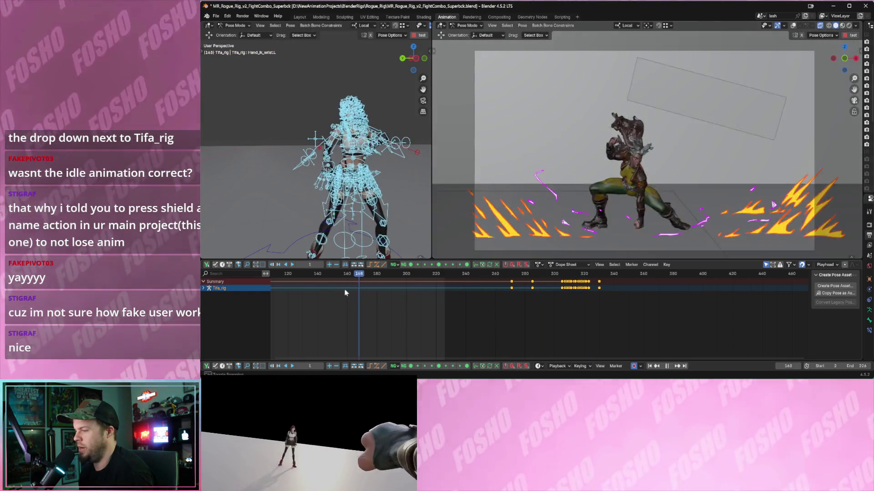
{"action": "key", "text": "space"}
Replay the animation from the start and again from around frame 175 to review the combo
{"action": "mouse_move", "coordinate": [345, 293]}
{"action": "middle_mouse_down"}
{"action": "mouse_move", "coordinate": [419, 316]}
{"action": "mouse_move", "coordinate": [551, 307]}
{"action": "middle_mouse_up"}
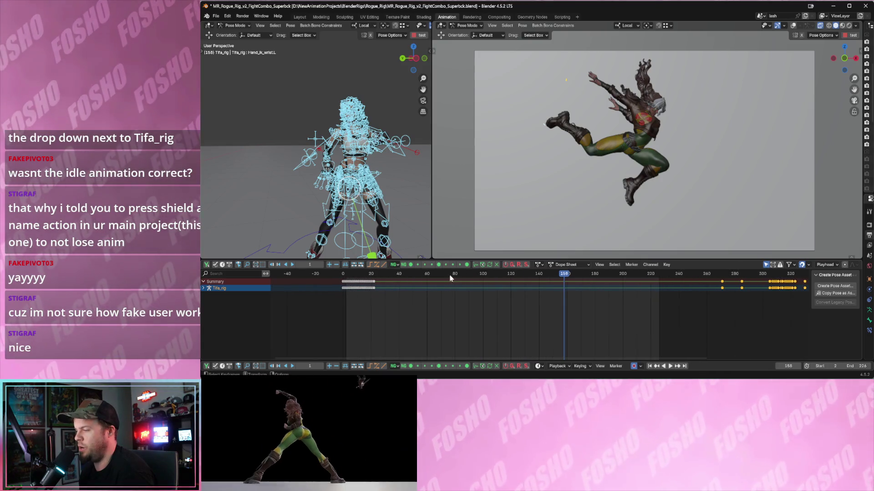
{"action": "left_click", "coordinate": [353, 274]}
{"action": "key", "text": "space"}
{"action": "key", "text": "space"}
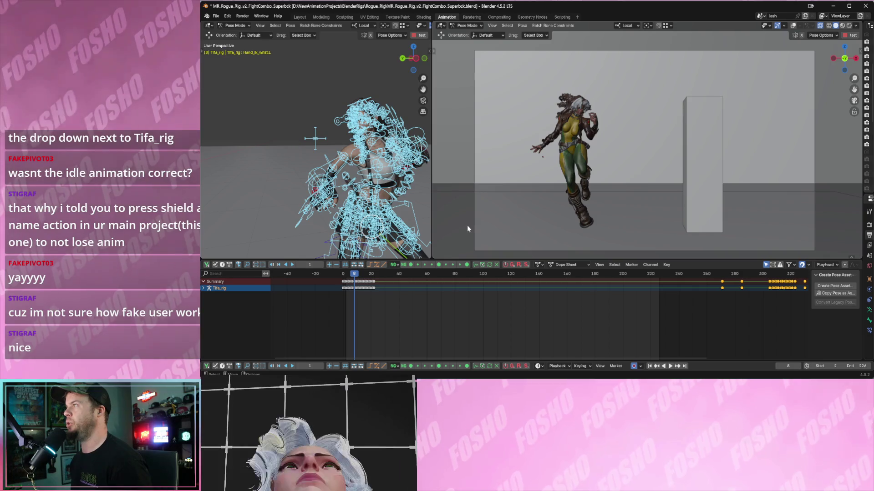
{"action": "mouse_move", "coordinate": [598, 275]}
{"action": "left_mouse_down"}
{"action": "mouse_move", "coordinate": [637, 275]}
{"action": "mouse_move", "coordinate": [588, 275]}
{"action": "left_mouse_up"}
{"action": "key", "text": "space"}
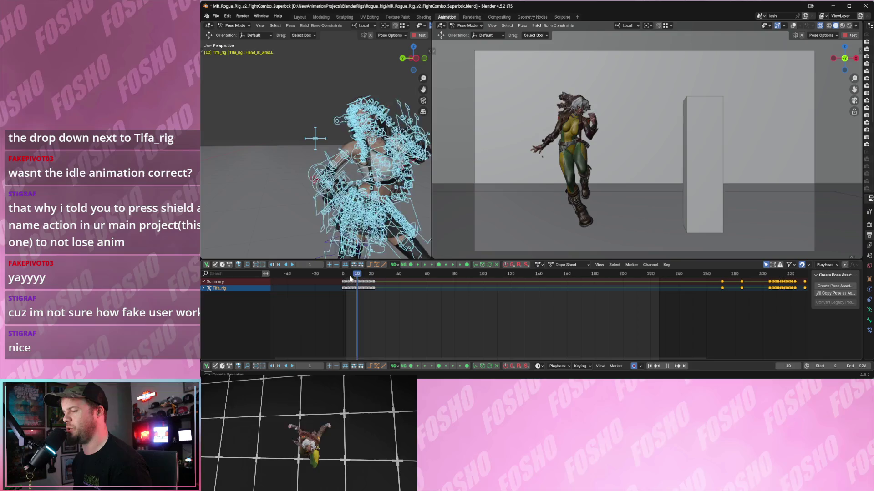
{"action": "key", "text": "space"}
{"action": "scroll", "coordinate": [308, 169], "scroll_direction": "down", "scroll_amount": 2}
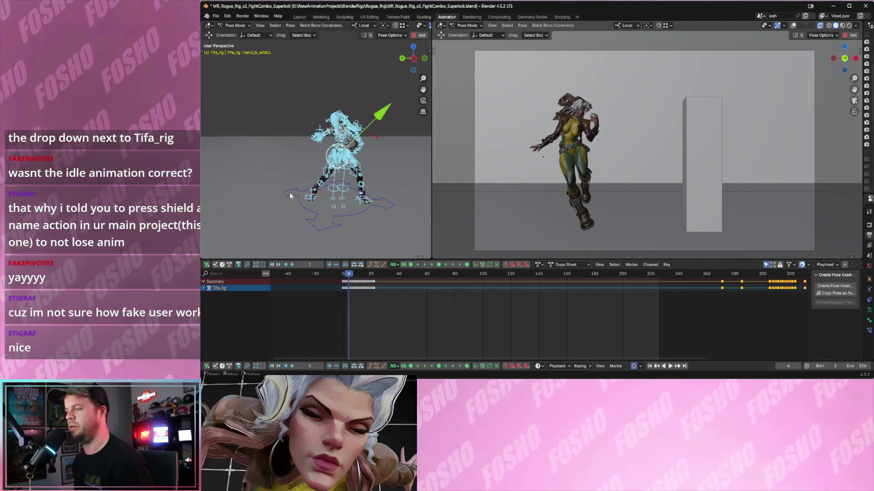
Select the root bone, go to frame 182, and insert keyframes on All Channels
{"action": "left_click", "coordinate": [293, 195]}
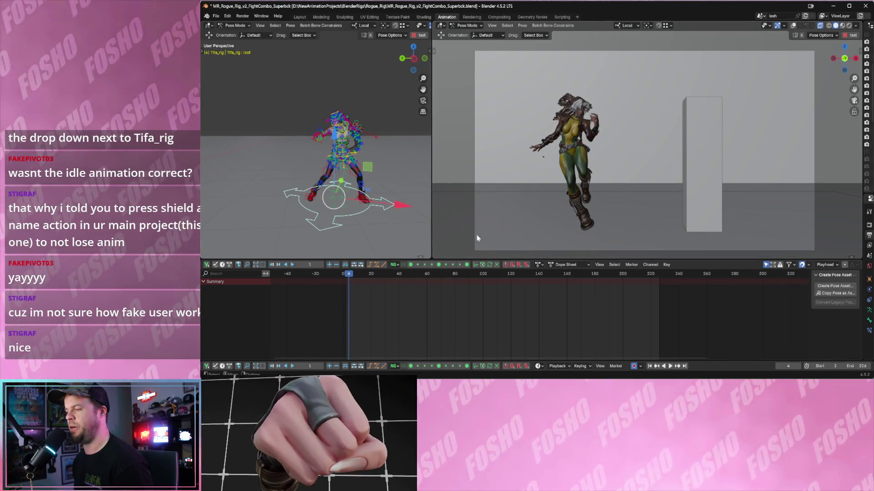
{"action": "mouse_move", "coordinate": [490, 275]}
{"action": "left_mouse_down"}
{"action": "mouse_move", "coordinate": [764, 285]}
{"action": "mouse_move", "coordinate": [742, 276]}
{"action": "mouse_move", "coordinate": [545, 273]}
{"action": "mouse_move", "coordinate": [592, 278]}
{"action": "left_mouse_up"}
{"action": "key", "text": "space"}
{"action": "key", "text": "Right"}
{"action": "key", "text": "Right"}
{"action": "key", "text": "Right"}
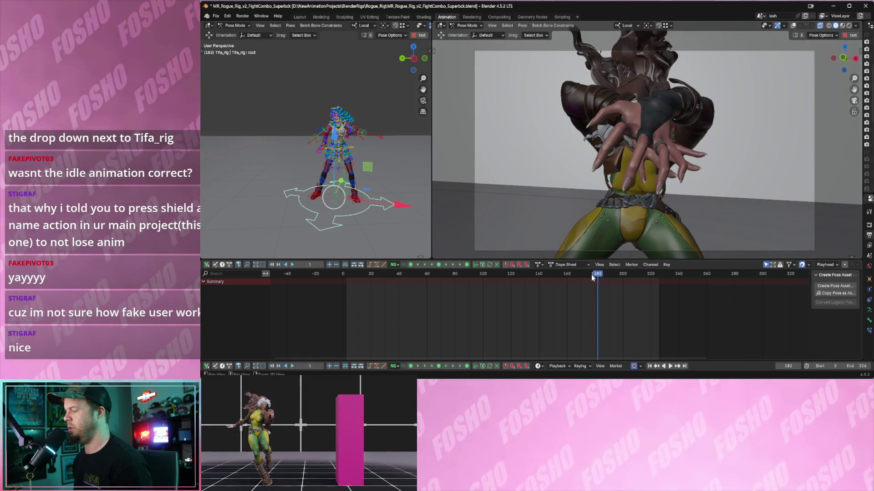
{"action": "key", "text": "Left"}
{"action": "key", "text": "Left"}
{"action": "key", "text": "Left"}
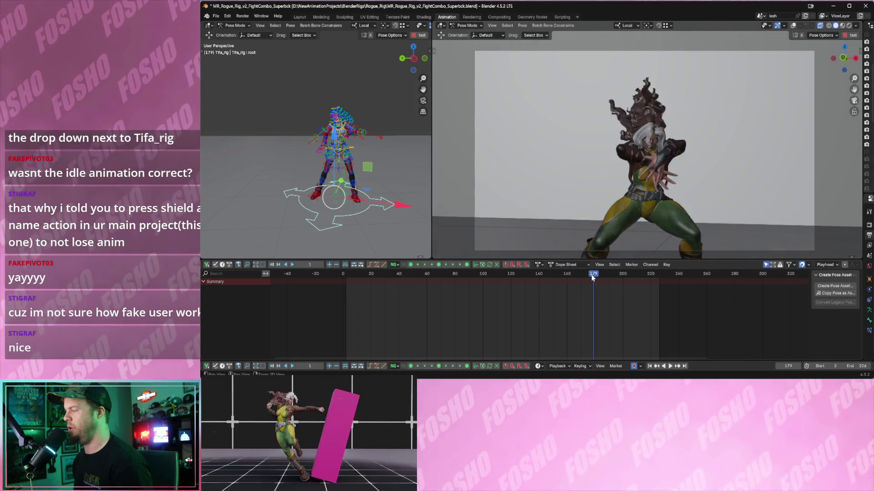
{"action": "key", "text": "Right"}
{"action": "key", "text": "Right"}
{"action": "key", "text": "Right"}
{"action": "key", "text": "Right"}
{"action": "key", "text": "i"}
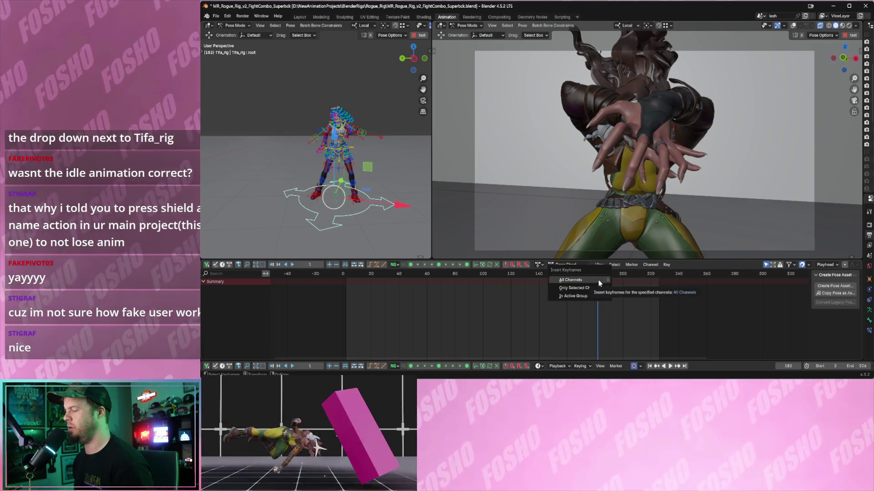
{"action": "left_click", "coordinate": [599, 281]}
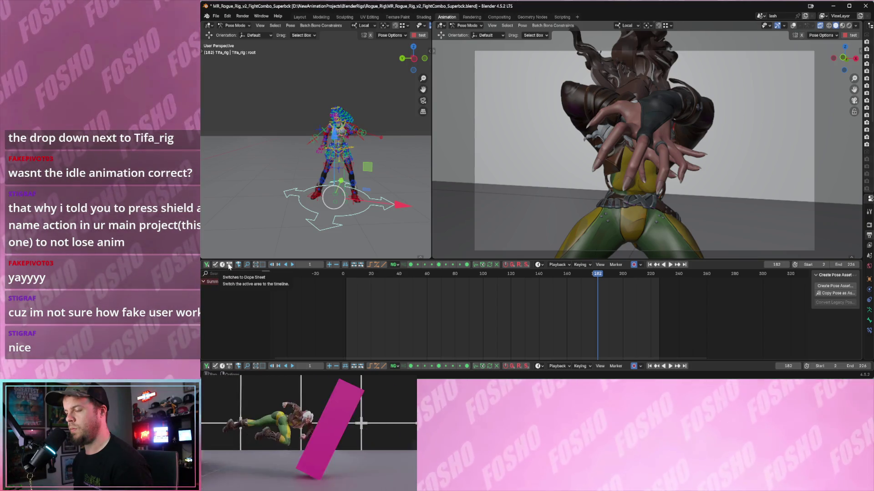
Switch to the Graph Editor and expand IdleTifa's root location, rotation and scale channels
{"action": "left_click", "coordinate": [216, 265]}
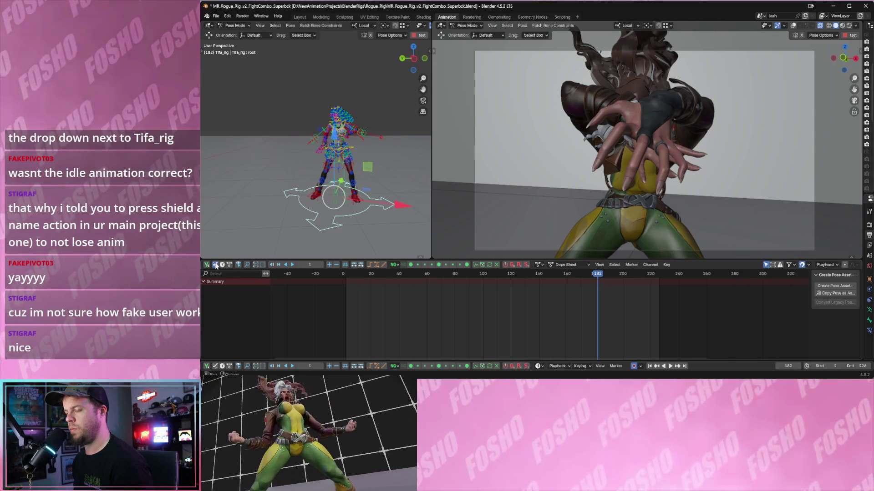
{"action": "left_click", "coordinate": [216, 266]}
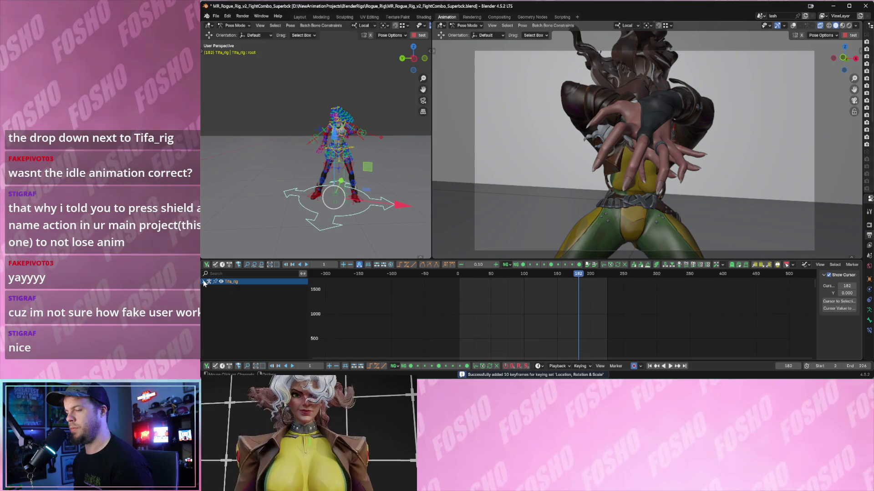
{"action": "left_click", "coordinate": [207, 288]}
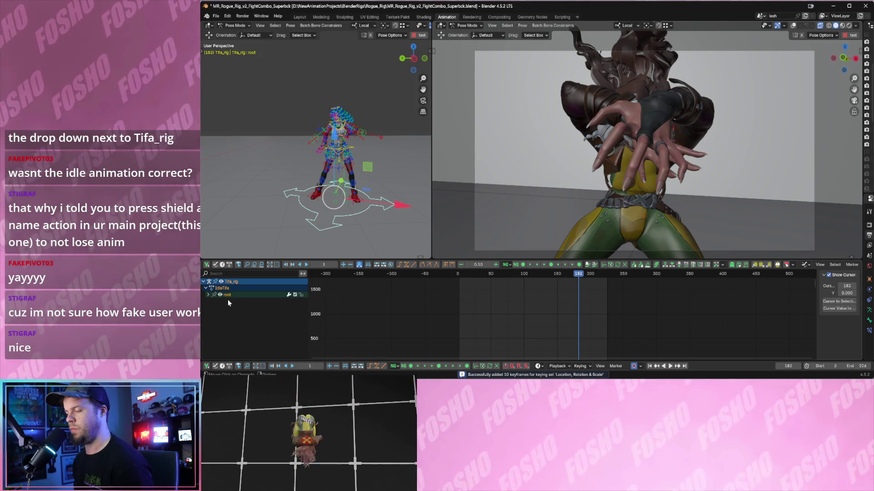
{"action": "left_click", "coordinate": [209, 295]}
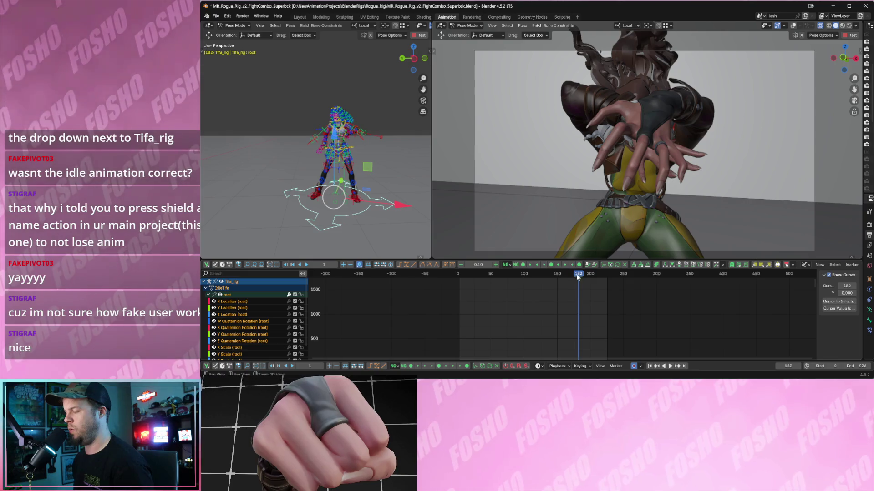
Scrub the playhead back to frame 2 and orbit the left view down toward the root
{"action": "left_click", "coordinate": [577, 274]}
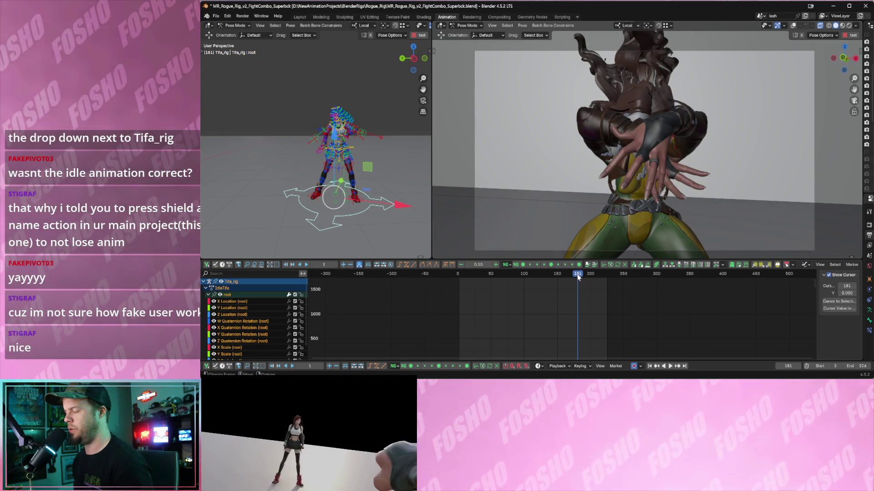
{"action": "left_click_drag", "start_coordinate": [566, 277], "coordinate": [459, 282]}
{"action": "mouse_move", "coordinate": [337, 205]}
{"action": "middle_mouse_down"}
{"action": "mouse_move", "coordinate": [263, 175]}
{"action": "mouse_move", "coordinate": [488, 171]}
{"action": "mouse_move", "coordinate": [411, 154]}
{"action": "middle_mouse_up"}
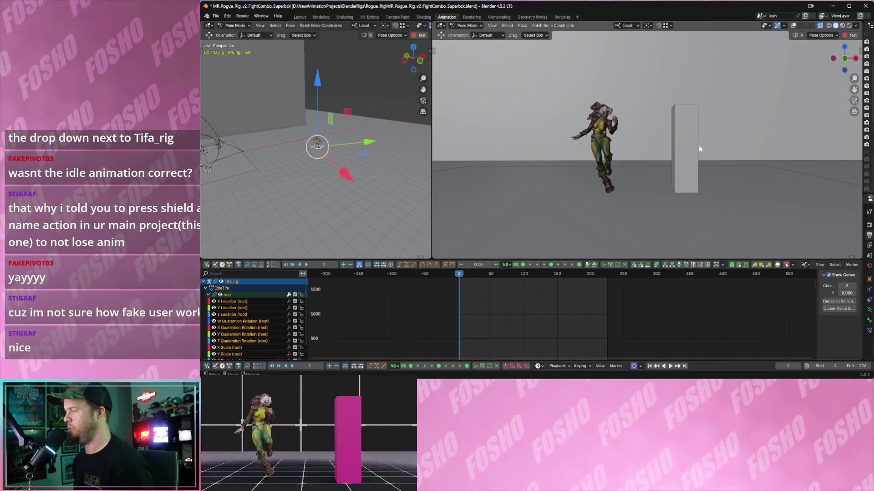
In camera view, move Tifa's root along Y and rotate it around the vertical axis
{"action": "left_click", "coordinate": [854, 100]}
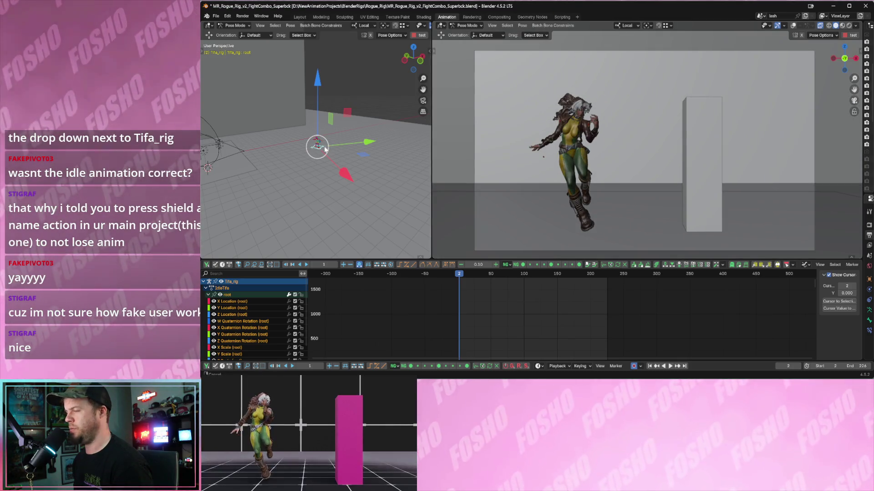
{"action": "mouse_move", "coordinate": [379, 146]}
{"action": "left_mouse_down"}
{"action": "mouse_move", "coordinate": [296, 149]}
{"action": "mouse_move", "coordinate": [293, 157]}
{"action": "mouse_move", "coordinate": [332, 150]}
{"action": "left_mouse_up"}
{"action": "key", "text": "shift+space"}
{"action": "key", "text": "r"}
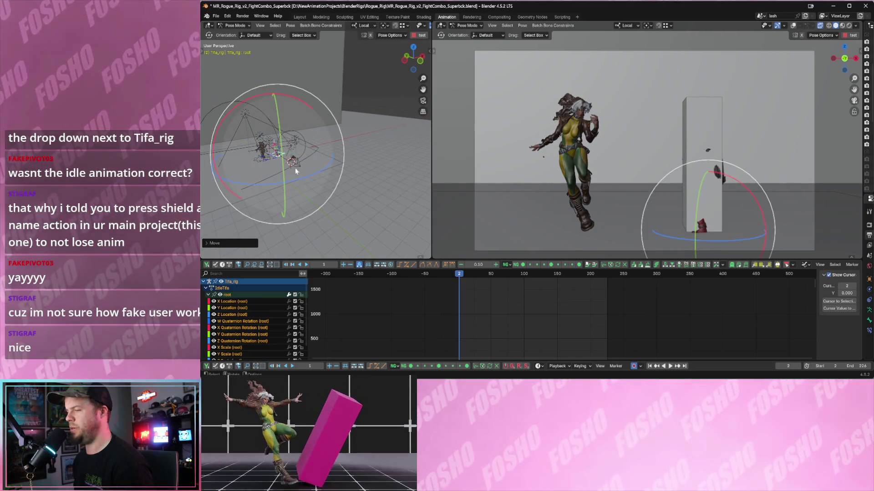
{"action": "left_click_drag", "start_coordinate": [264, 182], "coordinate": [328, 182]}
{"action": "key", "text": "KP_Decimal"}
{"action": "mouse_move", "coordinate": [327, 182]}
{"action": "middle_mouse_down"}
{"action": "mouse_move", "coordinate": [310, 164]}
{"action": "mouse_move", "coordinate": [380, 181]}
{"action": "middle_mouse_up"}
{"action": "scroll", "coordinate": [307, 144], "scroll_direction": "down", "scroll_amount": 3}
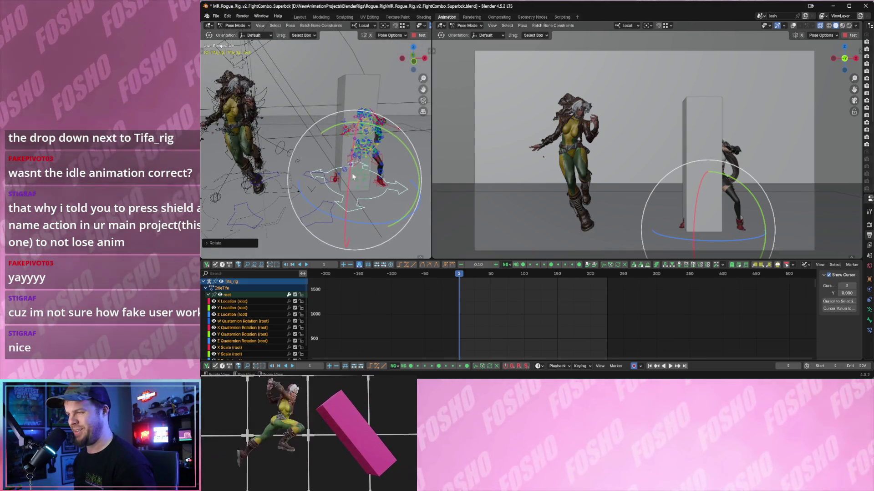
Slide the rig left along X and along Y into the camera view
{"action": "key", "text": "shift+space"}
{"action": "key", "text": "g"}
{"action": "left_click_drag", "start_coordinate": [405, 191], "coordinate": [392, 191]}
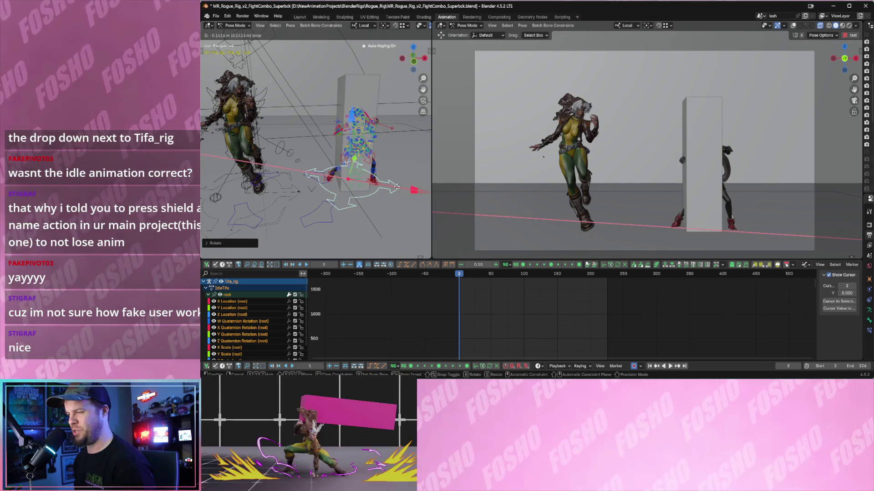
{"action": "mouse_move", "coordinate": [346, 182]}
{"action": "middle_mouse_down"}
{"action": "mouse_move", "coordinate": [332, 173]}
{"action": "mouse_move", "coordinate": [376, 164]}
{"action": "mouse_move", "coordinate": [334, 172]}
{"action": "middle_mouse_up"}
{"action": "key", "text": "g"}
{"action": "key", "text": "shift+y"}
{"action": "left_click", "coordinate": [370, 177]}
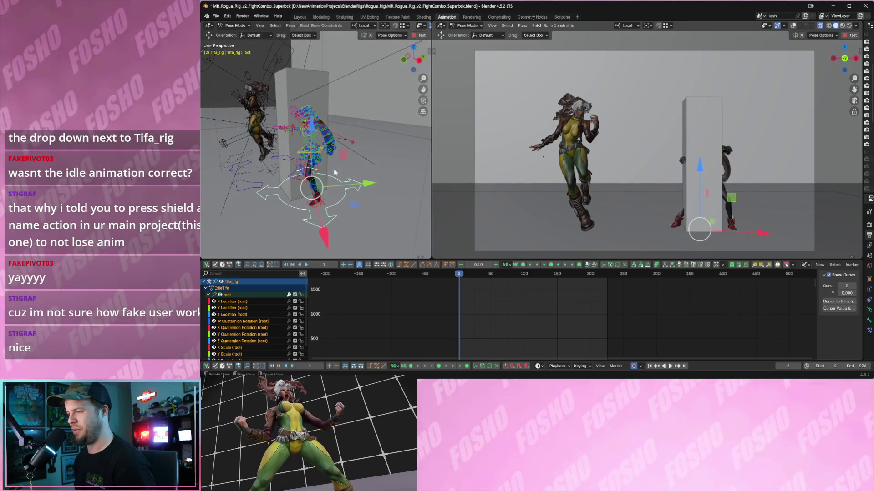
{"action": "left_click_drag", "start_coordinate": [370, 185], "coordinate": [339, 185]}
Turn Tifa around the vertical axis and move her along global X beside the pillar
{"action": "key", "text": "shift+space"}
{"action": "key", "text": "r"}
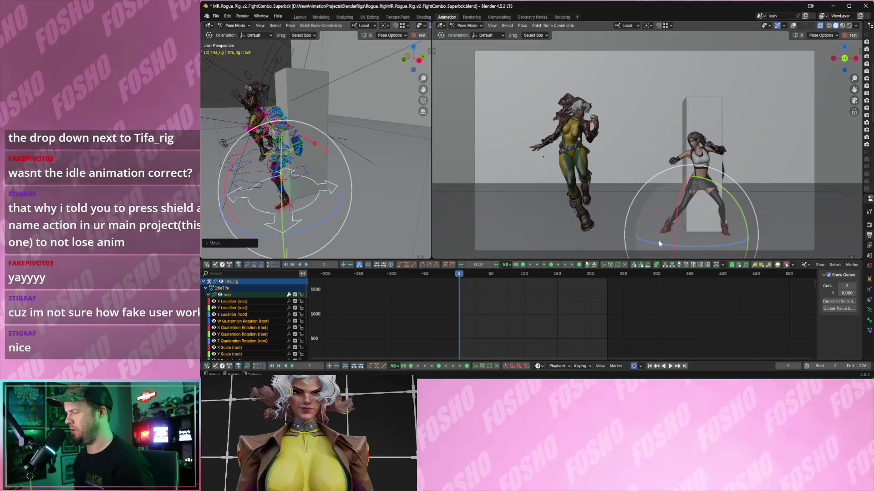
{"action": "left_click_drag", "start_coordinate": [656, 242], "coordinate": [673, 244]}
{"action": "key", "text": "shift+space"}
{"action": "key", "text": "g"}
{"action": "key", "text": "comma"}
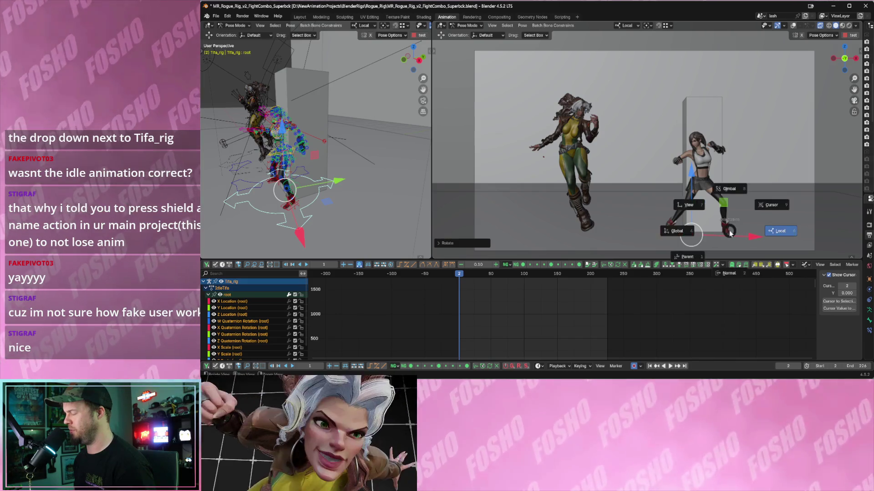
{"action": "mouse_move", "coordinate": [750, 235]}
{"action": "left_mouse_down"}
{"action": "mouse_move", "coordinate": [759, 234]}
{"action": "mouse_move", "coordinate": [735, 233]}
{"action": "left_mouse_up"}
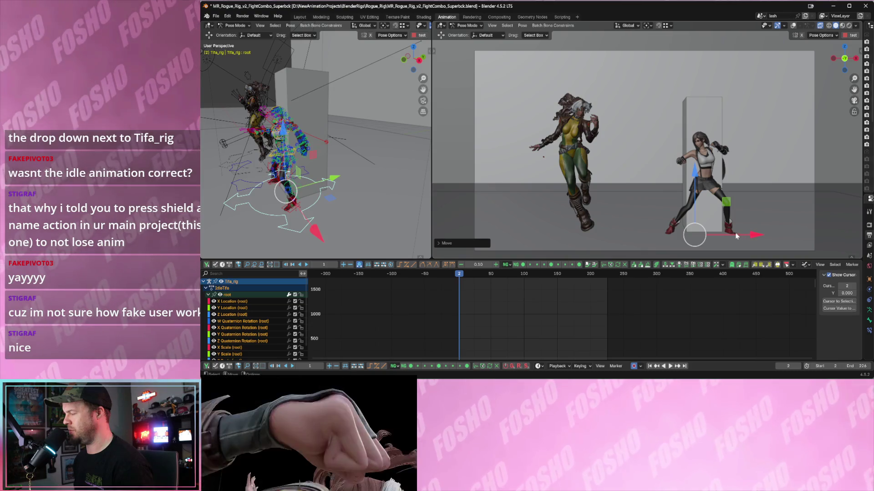
Insert keyframes on all channels of Tifa's root at frame 2 and test playback
{"action": "key", "text": "i"}
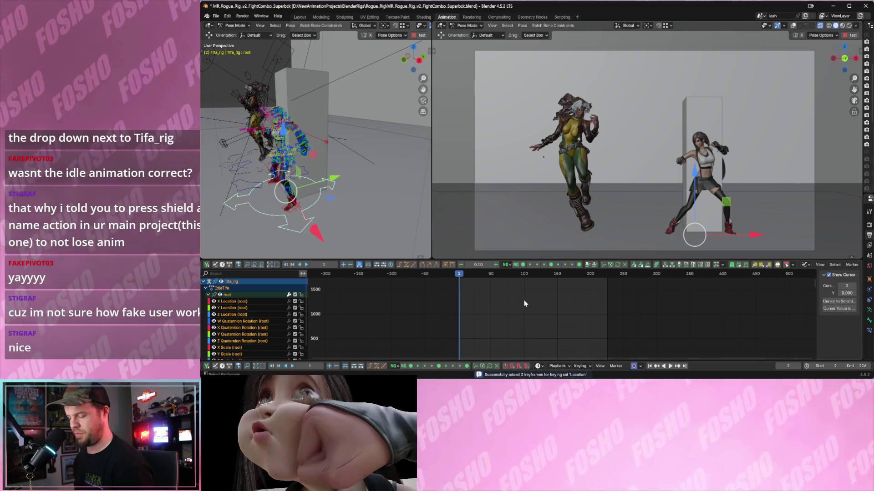
{"action": "key", "text": "i"}
{"action": "left_click", "coordinate": [496, 305]}
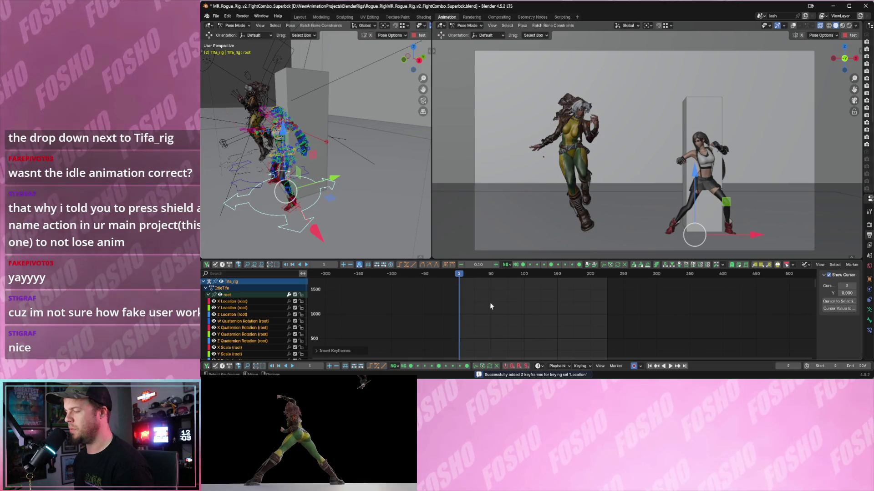
{"action": "key", "text": "space"}
{"action": "key", "text": "Escape"}
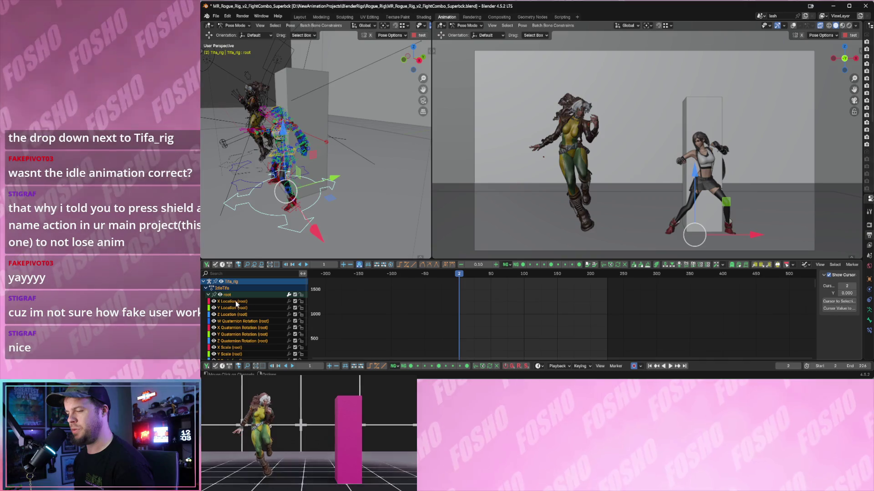
Select the root's X Location curve, frame it, and set key interpolation to Constant
{"action": "left_click", "coordinate": [235, 302]}
{"action": "key", "text": "Home"}
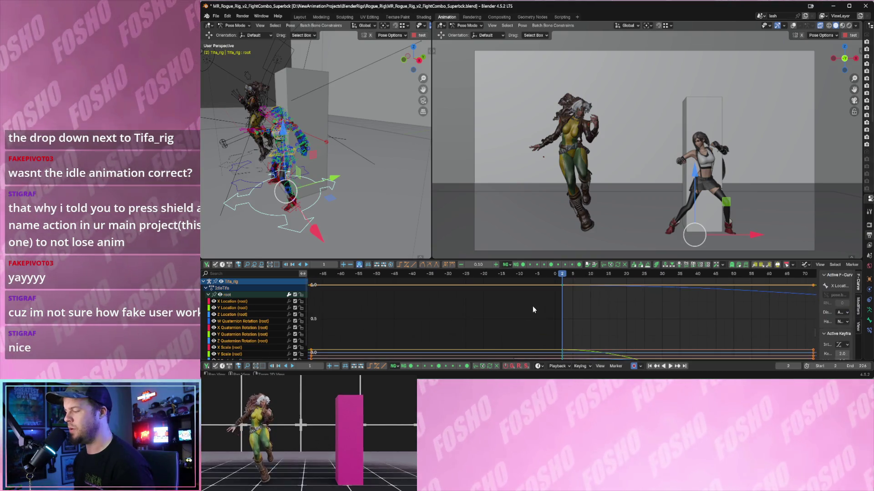
{"action": "mouse_move", "coordinate": [522, 327]}
{"action": "middle_mouse_down", "text": "ctrl"}
{"action": "mouse_move", "coordinate": [570, 324]}
{"action": "mouse_move", "coordinate": [567, 337]}
{"action": "mouse_move", "coordinate": [576, 335]}
{"action": "middle_mouse_up", "text": "ctrl"}
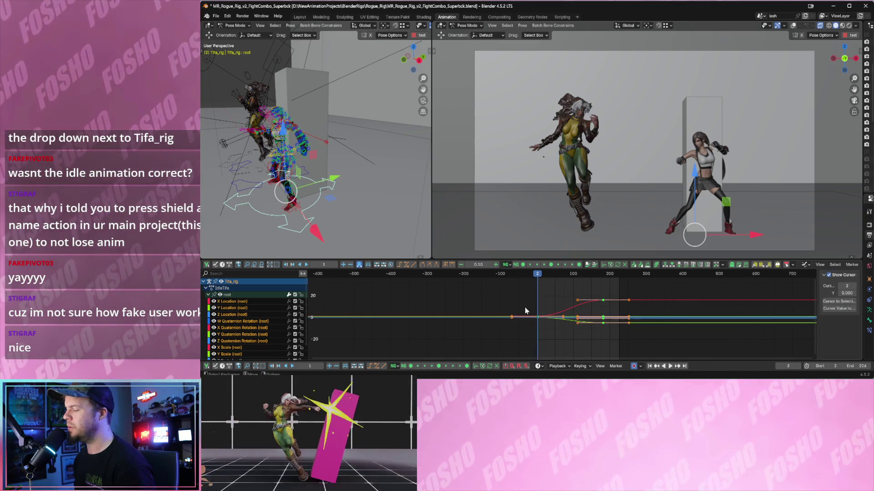
{"action": "right_click", "coordinate": [525, 309]}
{"action": "mouse_move", "coordinate": [546, 313]}
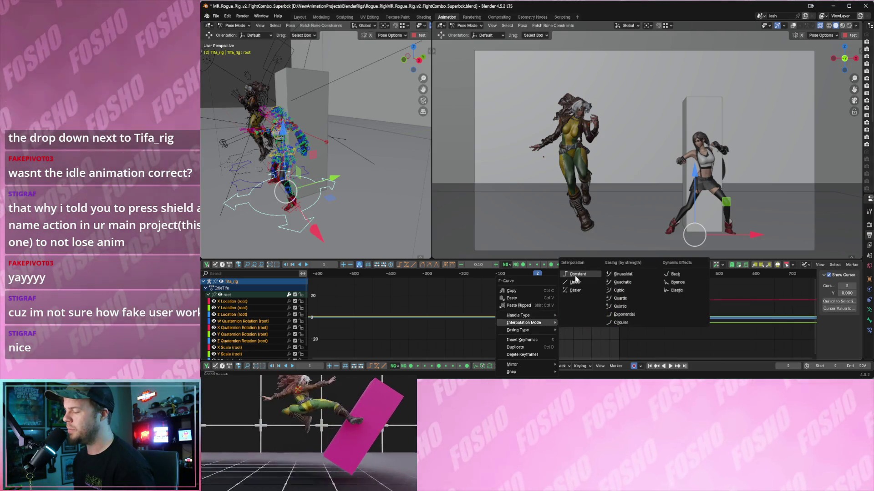
{"action": "left_click", "coordinate": [574, 282]}
Play through to frame 182 to check the stepped jump, then return to frame 2
{"action": "key", "text": "space"}
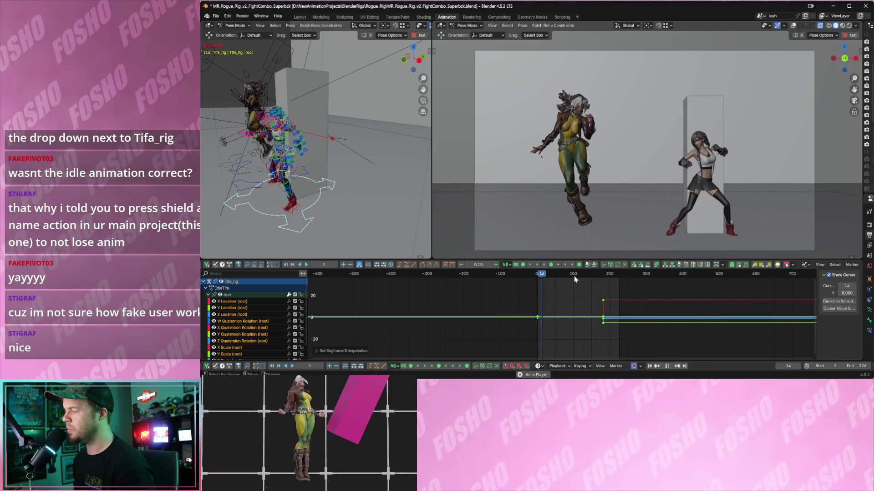
{"action": "left_click_drag", "start_coordinate": [561, 274], "coordinate": [604, 277]}
{"action": "key", "text": "space"}
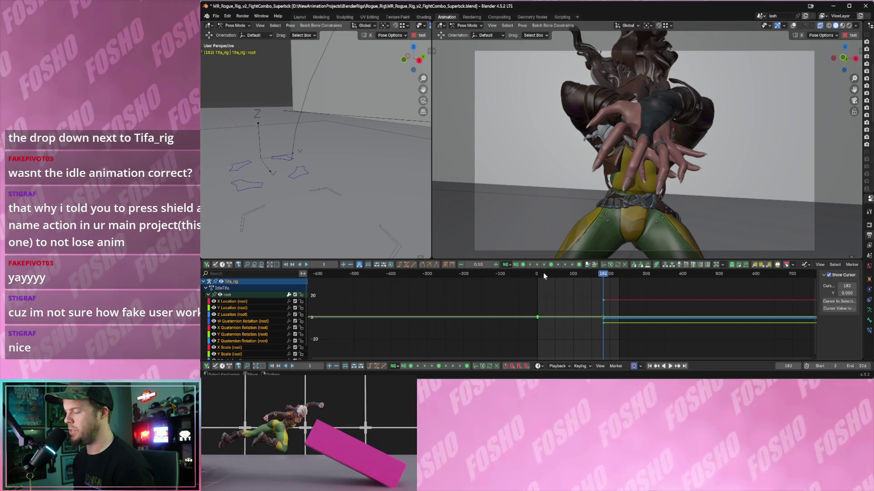
{"action": "key", "text": "shift+Left"}
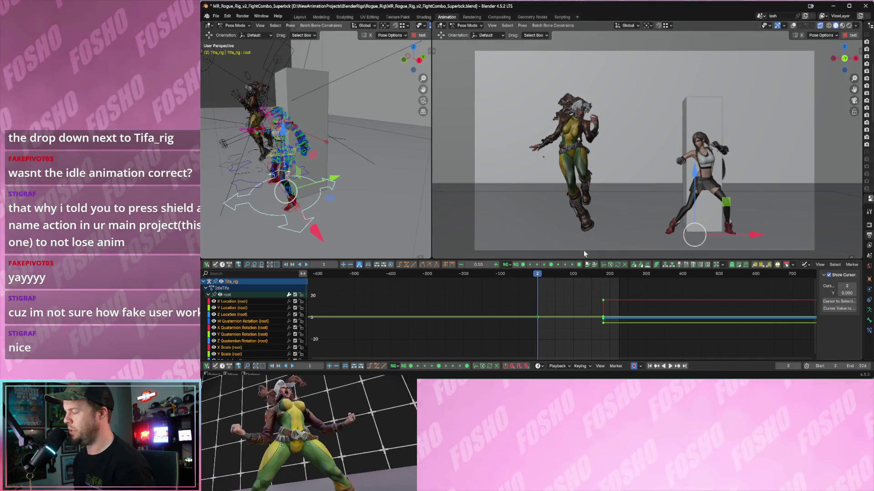
Undo a first resize attempt, then scale Tifa's root bone up slightly
{"action": "key", "text": "shift+space"}
{"action": "key", "text": "s"}
{"action": "left_click_drag", "start_coordinate": [695, 233], "coordinate": [706, 233]}
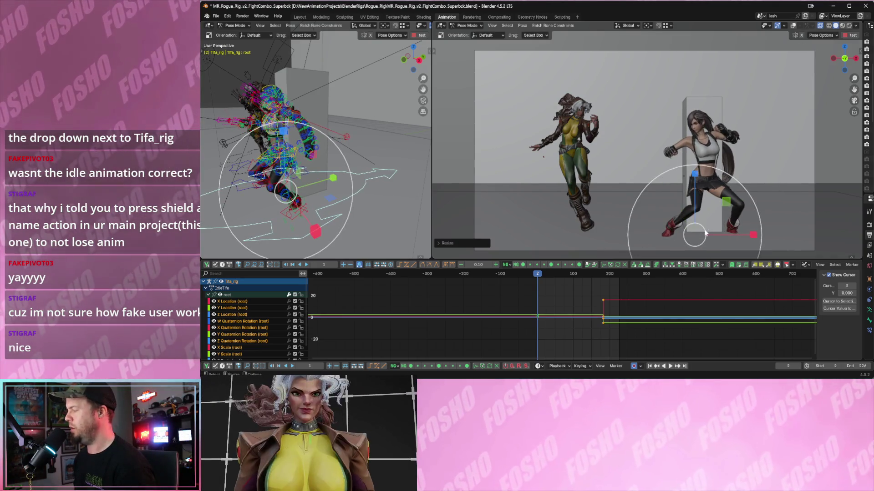
{"action": "key", "text": "ctrl+z"}
{"action": "left_click", "coordinate": [372, 196]}
{"action": "middle_click_drag", "start_coordinate": [359, 198], "coordinate": [393, 200]}
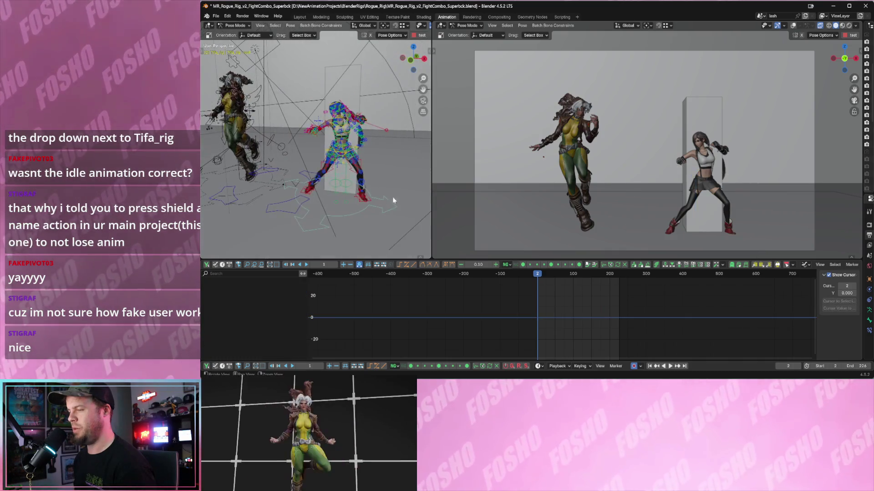
{"action": "left_click", "coordinate": [353, 197]}
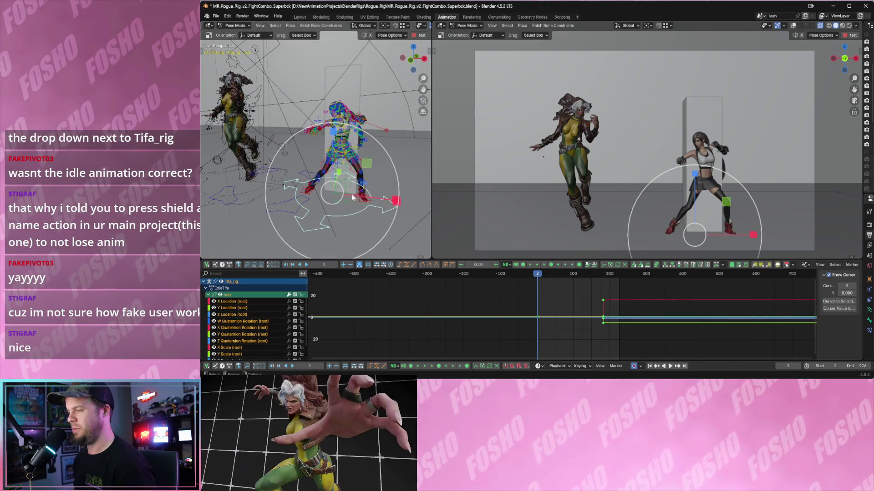
{"action": "key", "text": "s"}
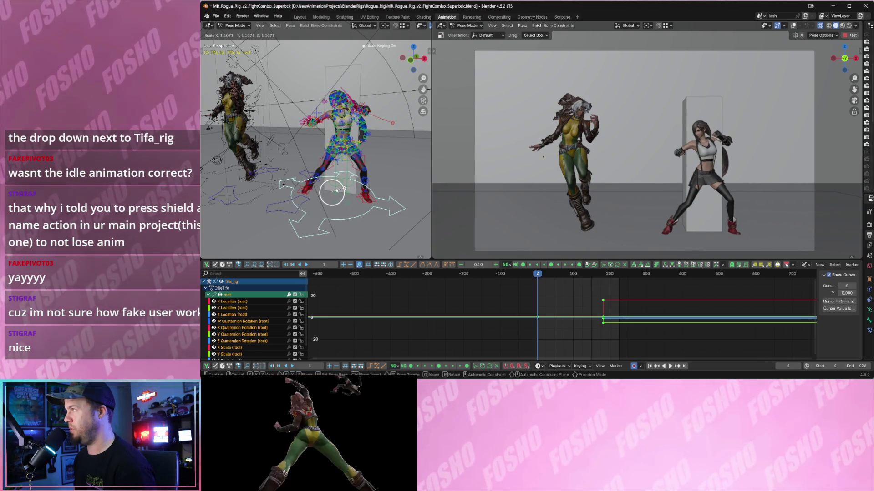
{"action": "left_click", "coordinate": [340, 189]}
Play back the combo, stop around frame 7, and select the root's X Scale curve
{"action": "key", "text": "space"}
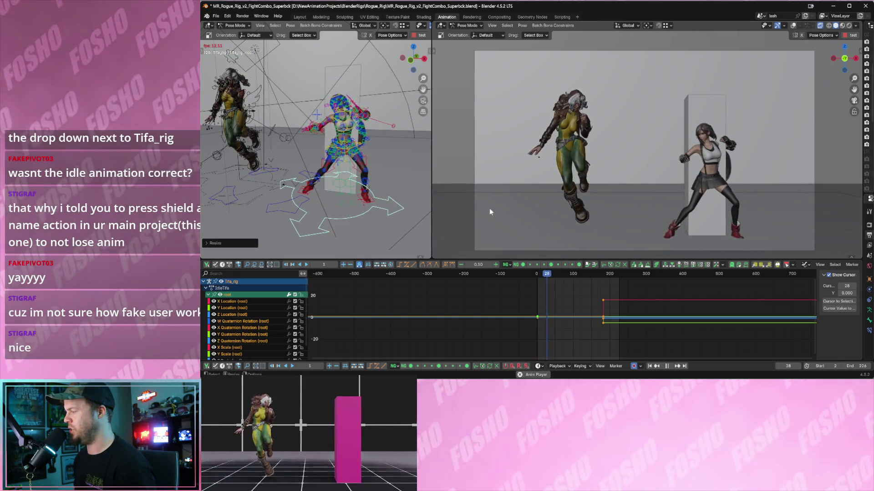
{"action": "mouse_move", "coordinate": [552, 274]}
{"action": "left_mouse_down"}
{"action": "mouse_move", "coordinate": [572, 275]}
{"action": "mouse_move", "coordinate": [542, 276]}
{"action": "left_mouse_up"}
{"action": "key", "text": "space"}
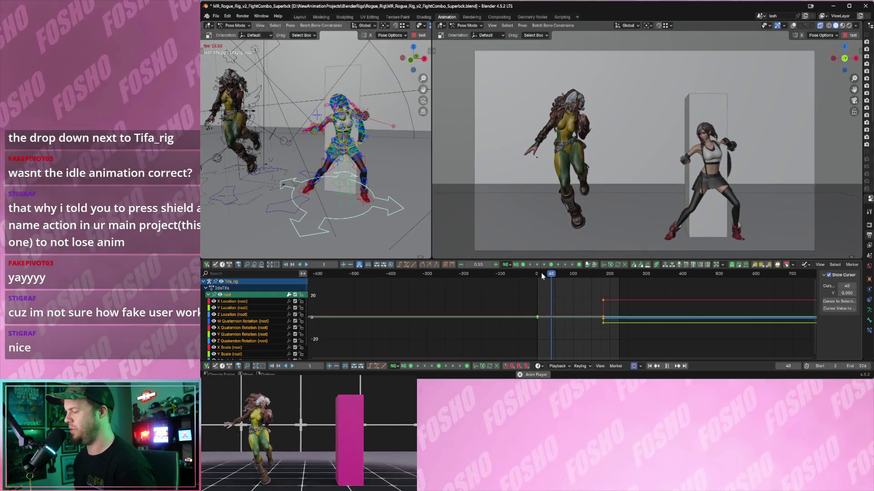
{"action": "left_click", "coordinate": [541, 275]}
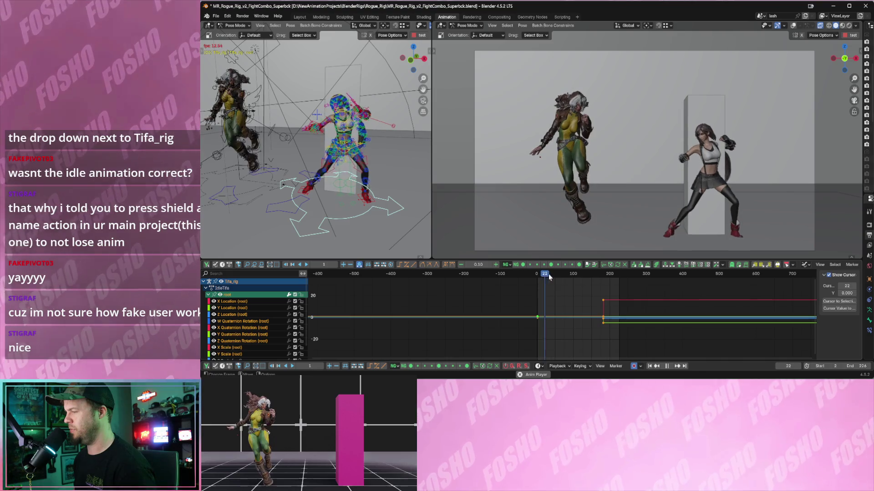
{"action": "left_click_drag", "start_coordinate": [549, 275], "coordinate": [543, 276]}
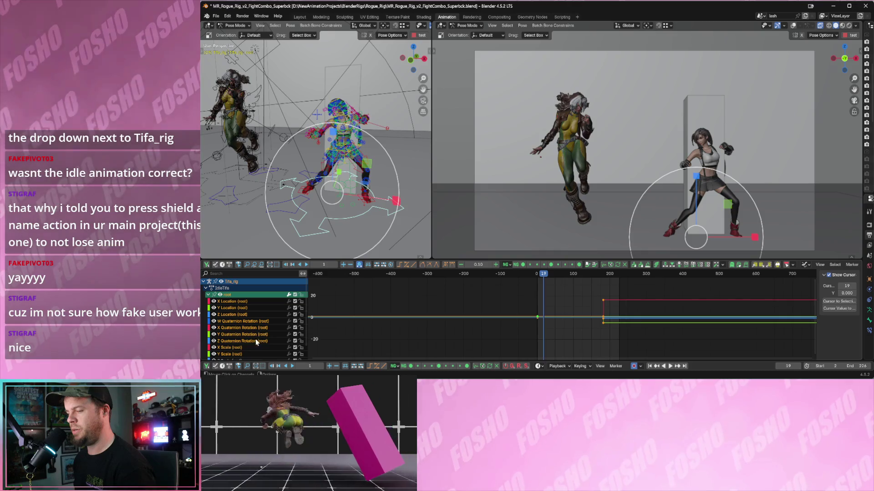
{"action": "left_click", "coordinate": [238, 348]}
{"action": "scroll", "coordinate": [239, 349], "scroll_direction": "down", "scroll_amount": 1}
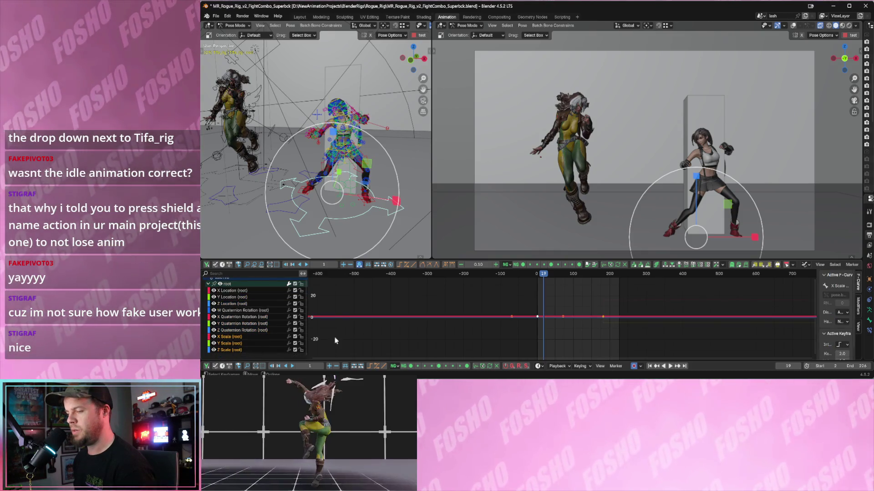
Set the root scale keyframe at frame 19 to Constant interpolation
{"action": "left_click_drag", "start_coordinate": [494, 296], "coordinate": [569, 326]}
{"action": "key", "text": "KP_Decimal"}
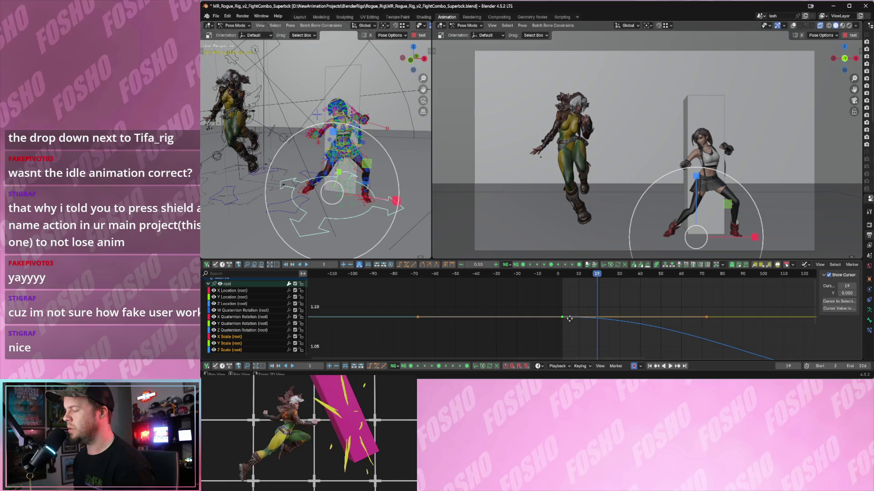
{"action": "mouse_move", "coordinate": [562, 315]}
{"action": "middle_mouse_down", "text": "ctrl"}
{"action": "mouse_move", "coordinate": [577, 332]}
{"action": "mouse_move", "coordinate": [544, 304]}
{"action": "middle_mouse_up", "text": "ctrl"}
{"action": "right_click", "coordinate": [585, 323]}
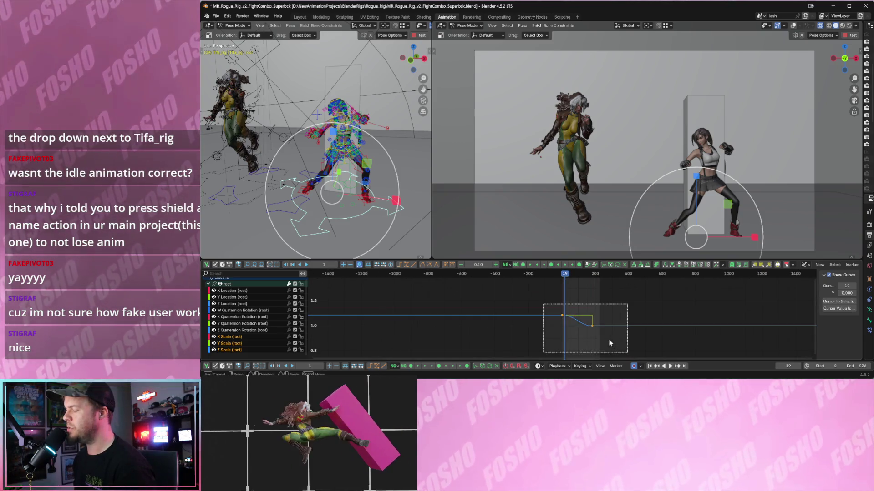
{"action": "mouse_move", "coordinate": [587, 324]}
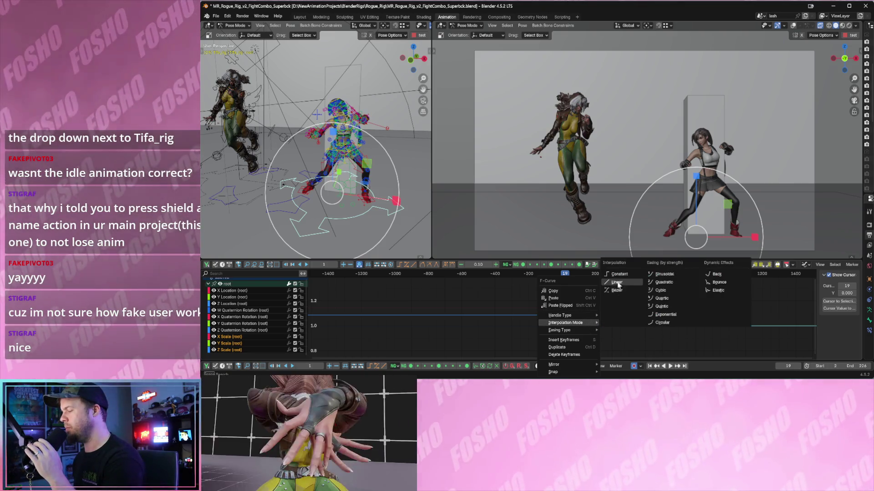
{"action": "left_click", "coordinate": [618, 275]}
Play the animation and check the snapping step at frames 32, 22 and 4
{"action": "key", "text": "space"}
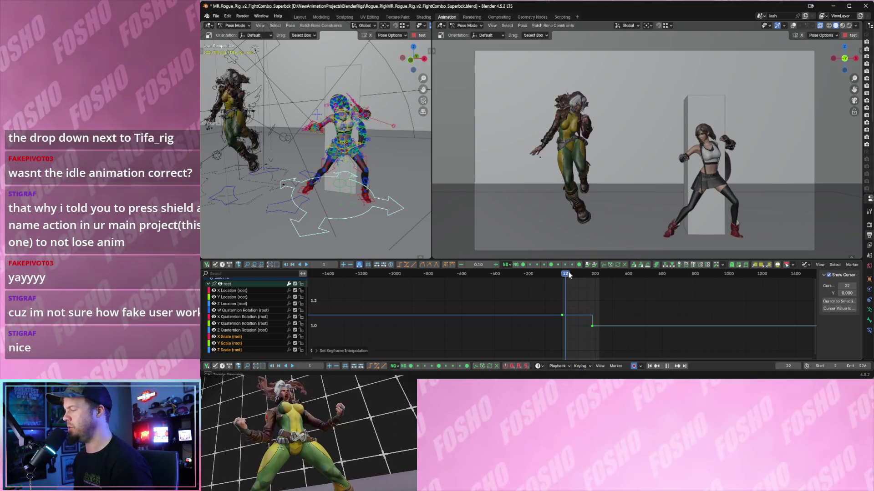
{"action": "left_click", "coordinate": [578, 274]}
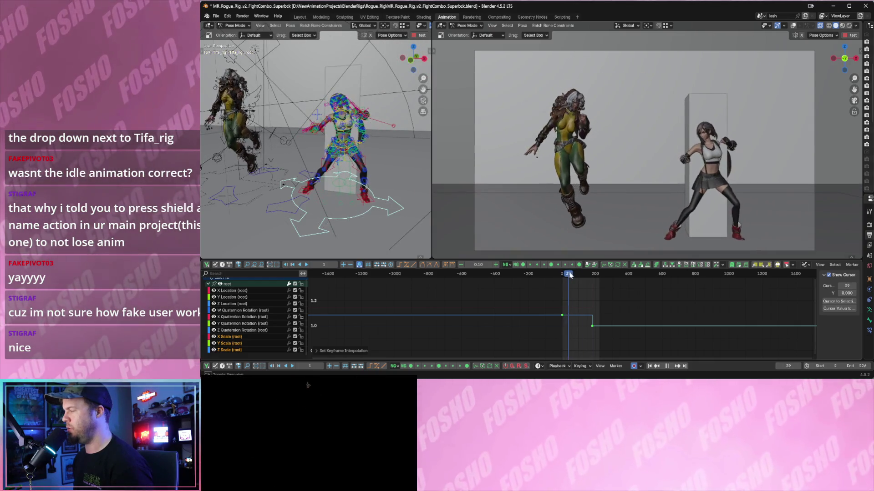
{"action": "left_click", "coordinate": [566, 274]}
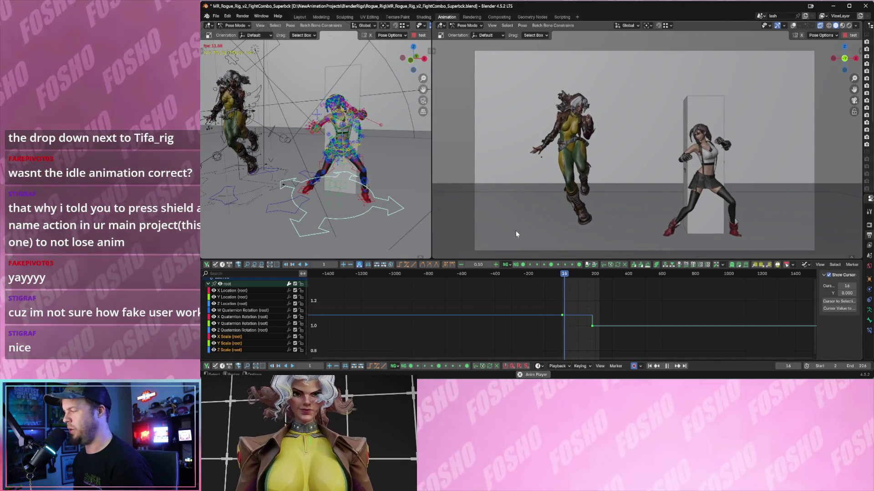
{"action": "left_click", "coordinate": [565, 274]}
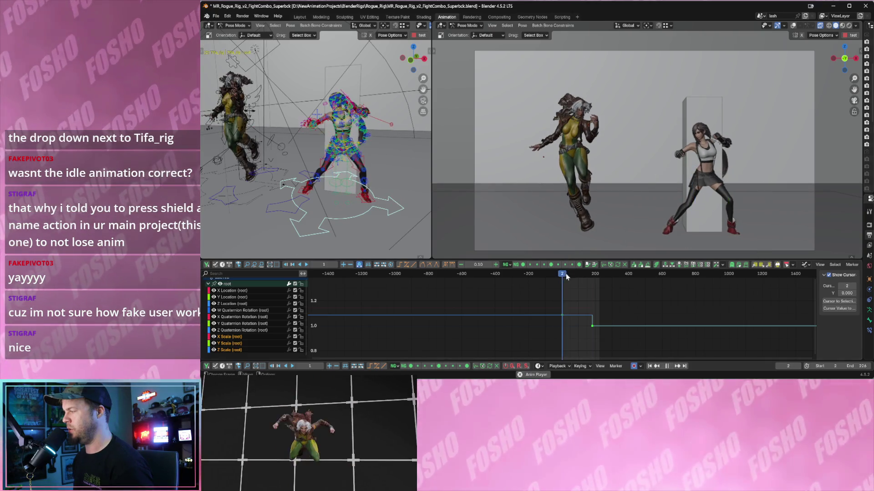
{"action": "left_click", "coordinate": [563, 273]}
{"action": "key", "text": "space"}
Widen the Outliner/Properties area, select the pillar Cube, and close the accidental F12 render
{"action": "left_click_drag", "start_coordinate": [862, 126], "coordinate": [730, 125]}
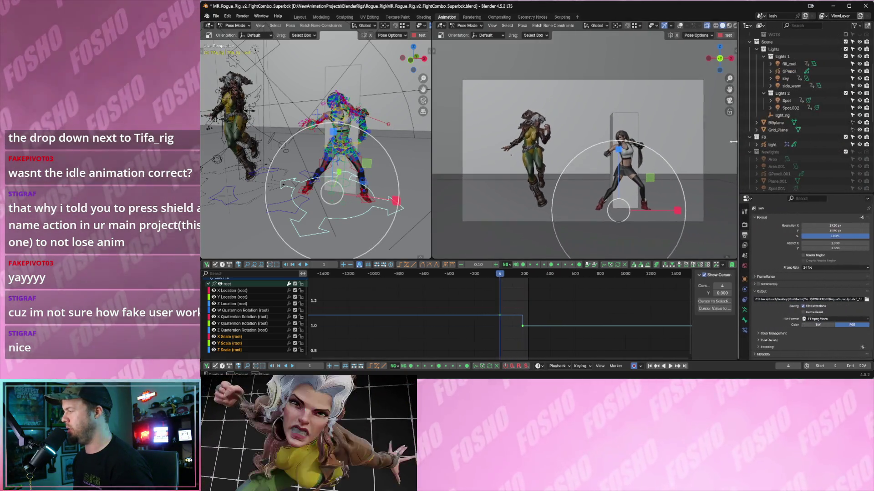
{"action": "left_click", "coordinate": [619, 122]}
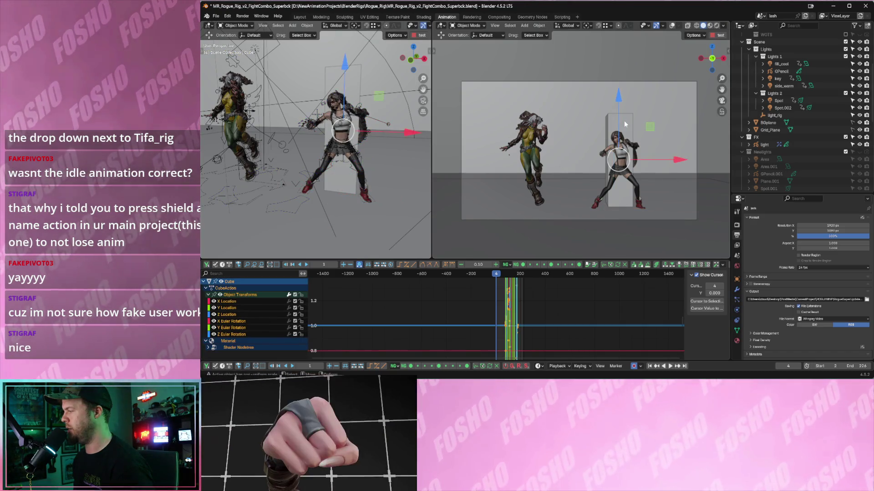
{"action": "key", "text": "F12"}
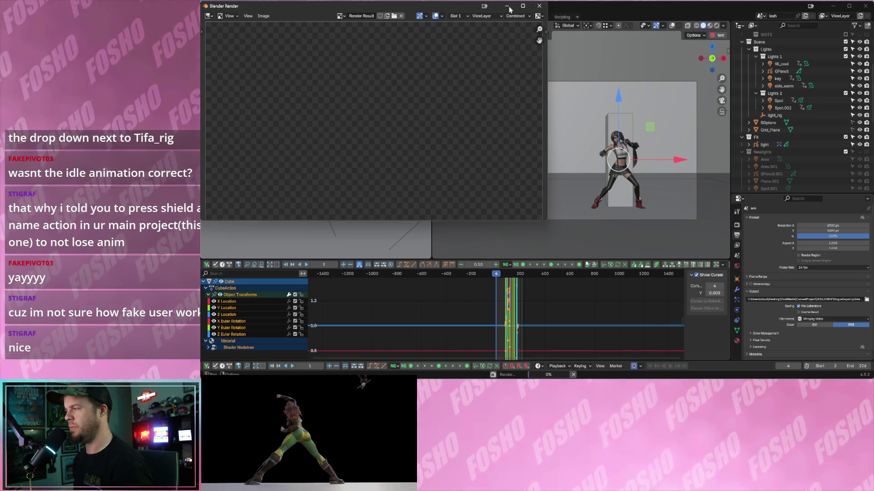
{"action": "left_click", "coordinate": [537, 6]}
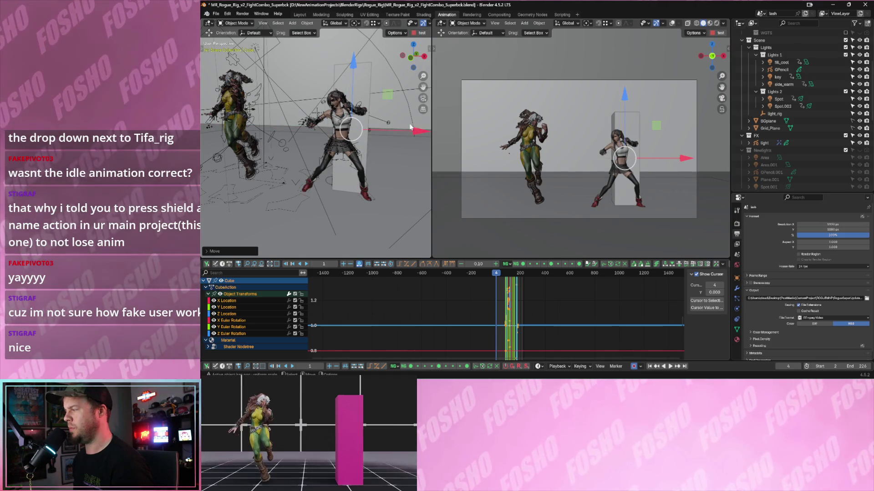
Hide the pillar Cube using its eye icon in the Outliner
{"action": "scroll", "coordinate": [792, 129], "scroll_direction": "down", "scroll_amount": 3}
{"action": "scroll", "coordinate": [792, 130], "scroll_direction": "down", "scroll_amount": 6}
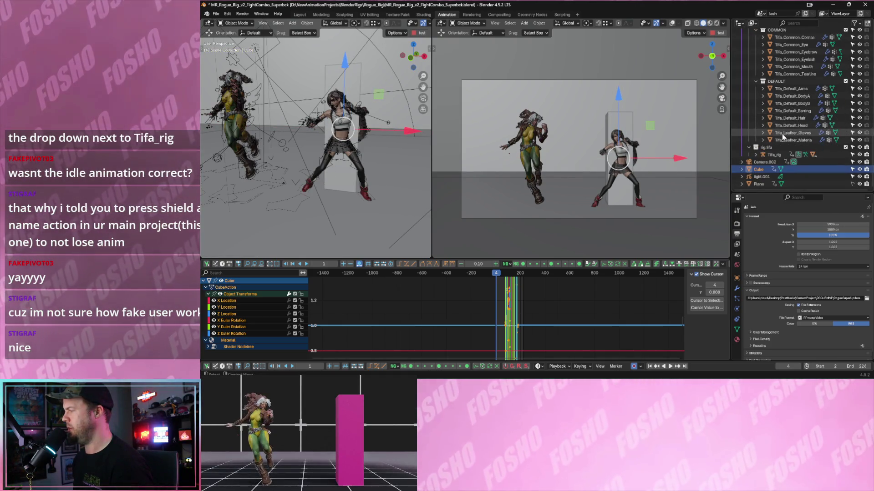
{"action": "left_click", "coordinate": [859, 169]}
{"action": "scroll", "coordinate": [851, 169], "scroll_direction": "up", "scroll_amount": 5}
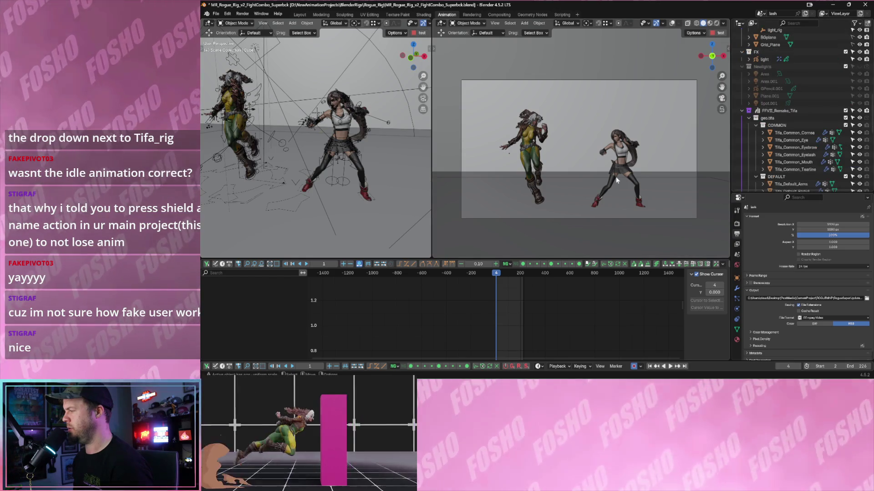
Play the fight combo, stop it, and return to frame 12
{"action": "key", "text": "space"}
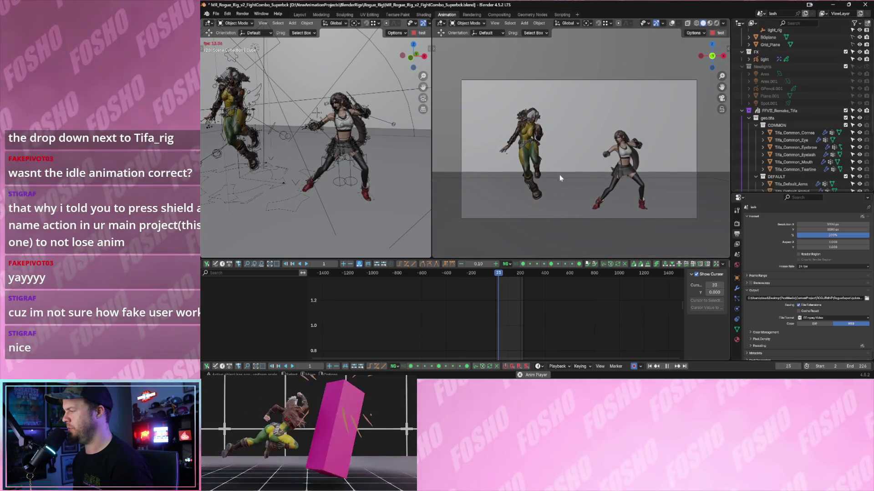
{"action": "key", "text": "space"}
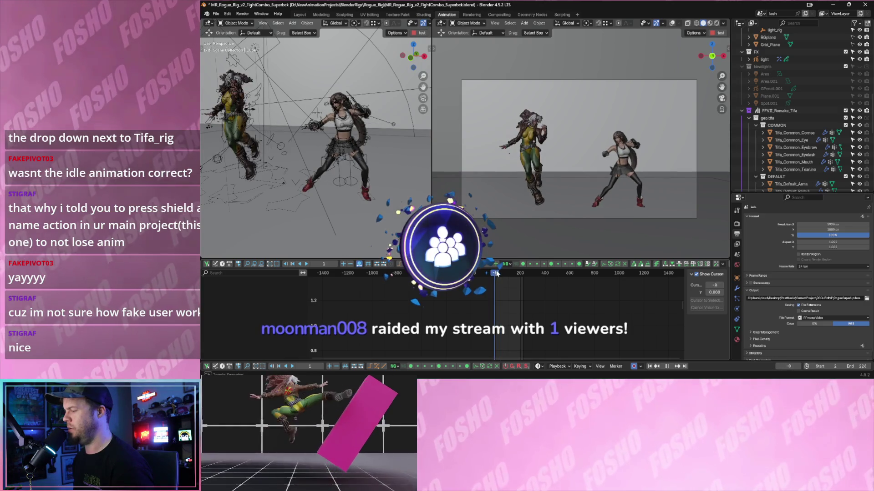
{"action": "key", "text": "space"}
{"action": "left_click", "coordinate": [497, 273]}
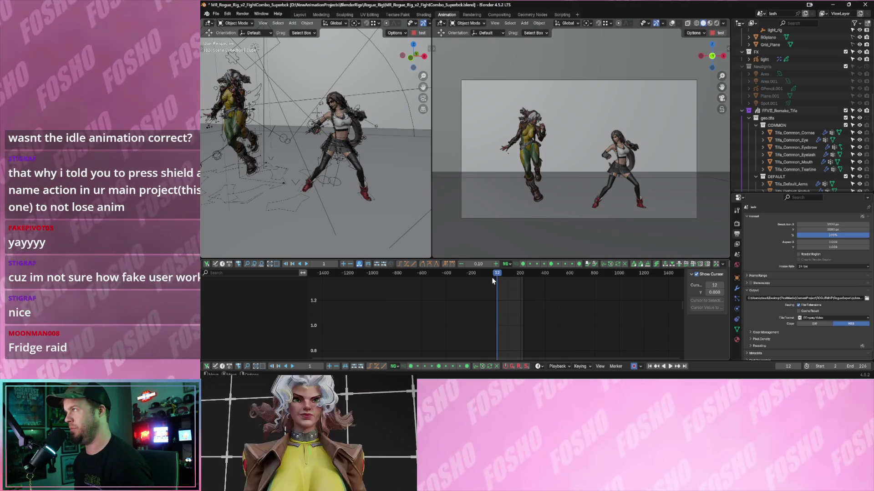
{"action": "left_click_drag", "start_coordinate": [498, 280], "coordinate": [505, 279]}
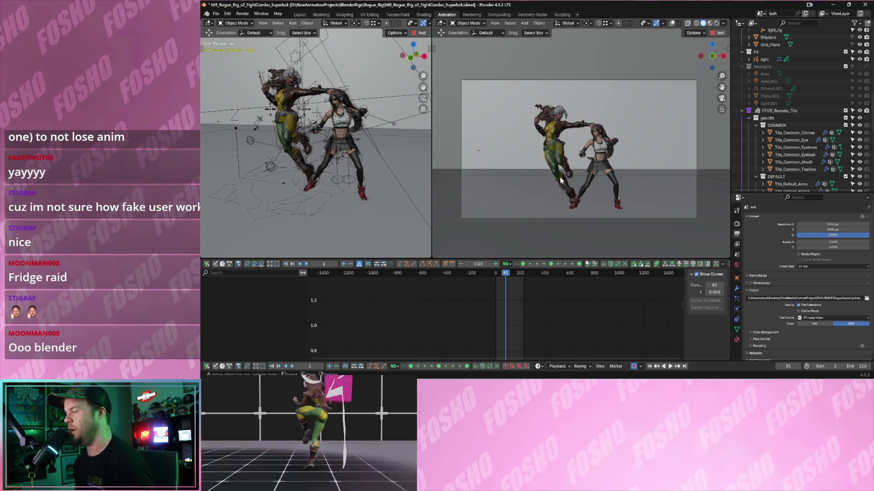
{"action": "left_click", "coordinate": [495, 274]}
{"action": "key", "text": "space"}
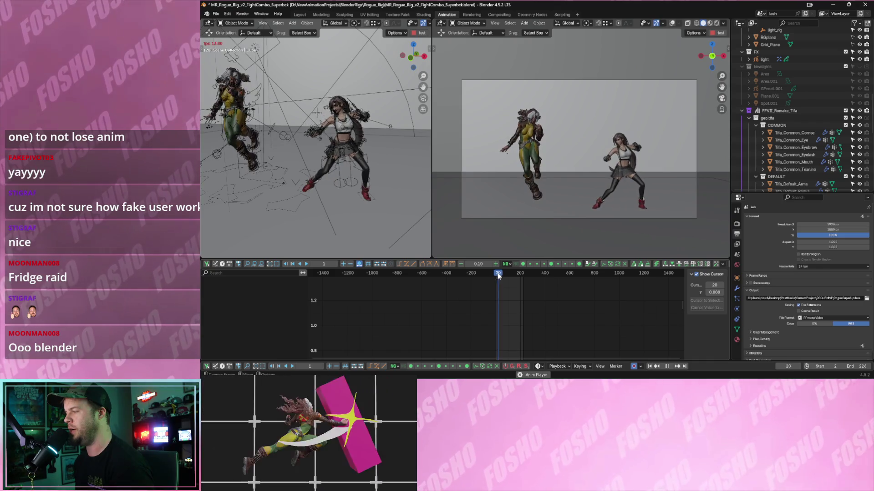
{"action": "key", "text": "space"}
{"action": "key", "text": "space"}
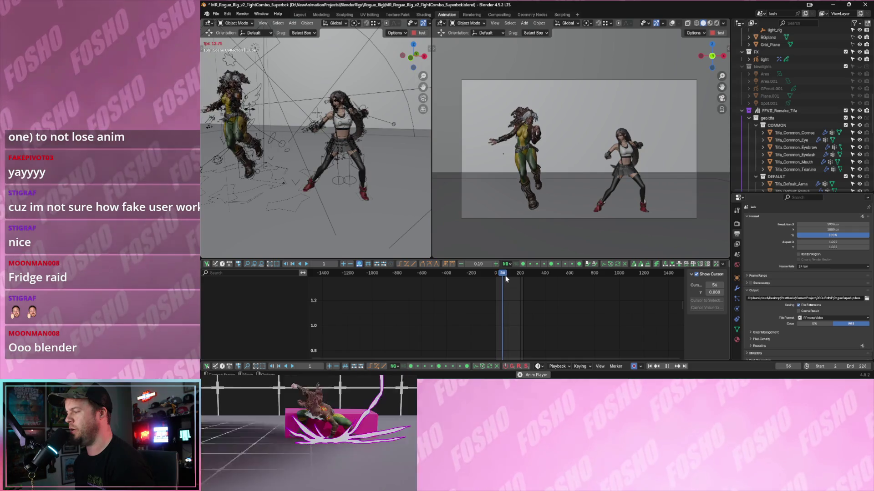
{"action": "left_click_drag", "start_coordinate": [503, 275], "coordinate": [498, 275]}
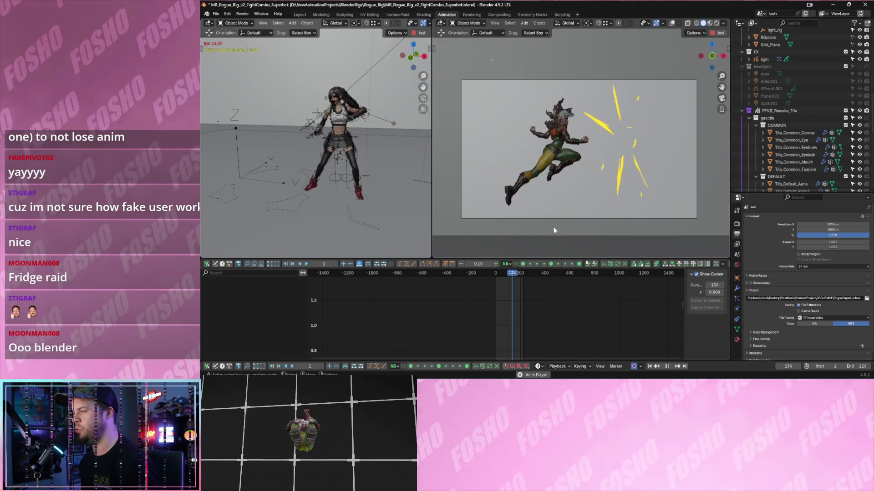
Review the later combo frames to frame 177 and save MR_Rogue_Rig_v2_FightCombo_Superbck.blend
{"action": "key", "text": "space"}
{"action": "mouse_move", "coordinate": [513, 273]}
{"action": "left_mouse_down"}
{"action": "mouse_move", "coordinate": [539, 276]}
{"action": "mouse_move", "coordinate": [511, 274]}
{"action": "left_mouse_up"}
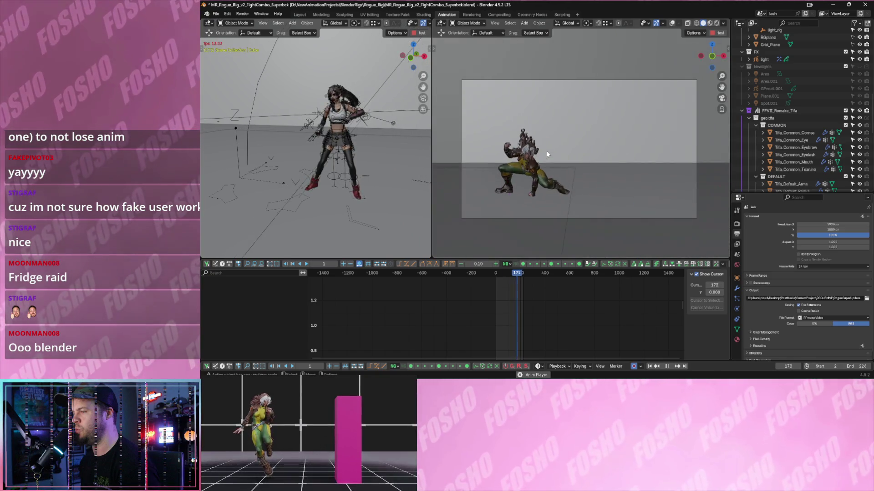
{"action": "key", "text": "space"}
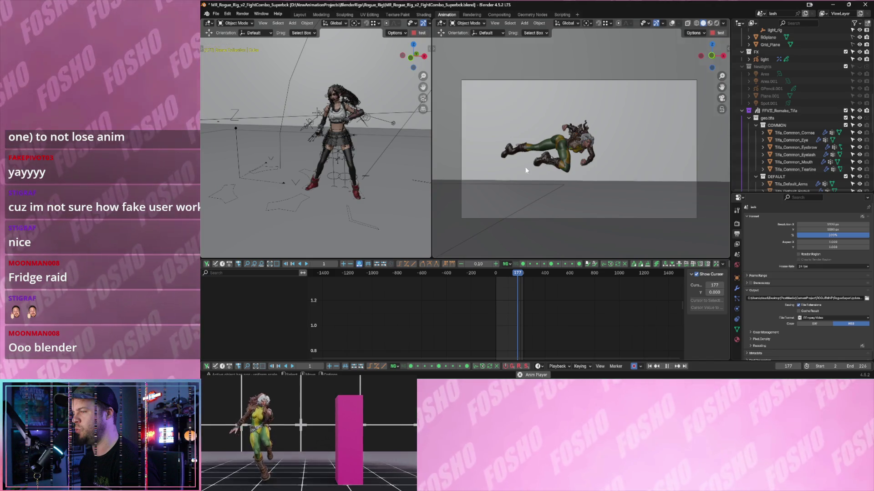
{"action": "key", "text": "Right"}
{"action": "key", "text": "Right"}
{"action": "key", "text": "Right"}
{"action": "key", "text": "Right"}
{"action": "key", "text": "Right"}
{"action": "key", "text": "Right"}
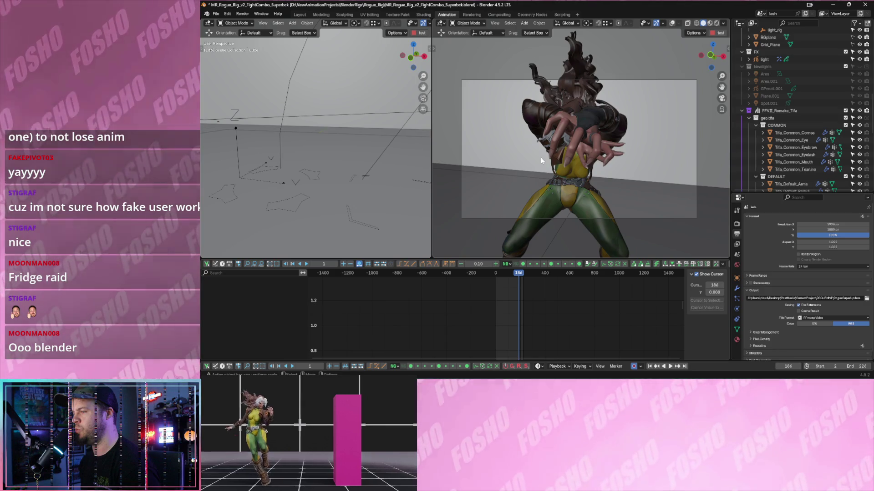
{"action": "key", "text": "ctrl+s"}
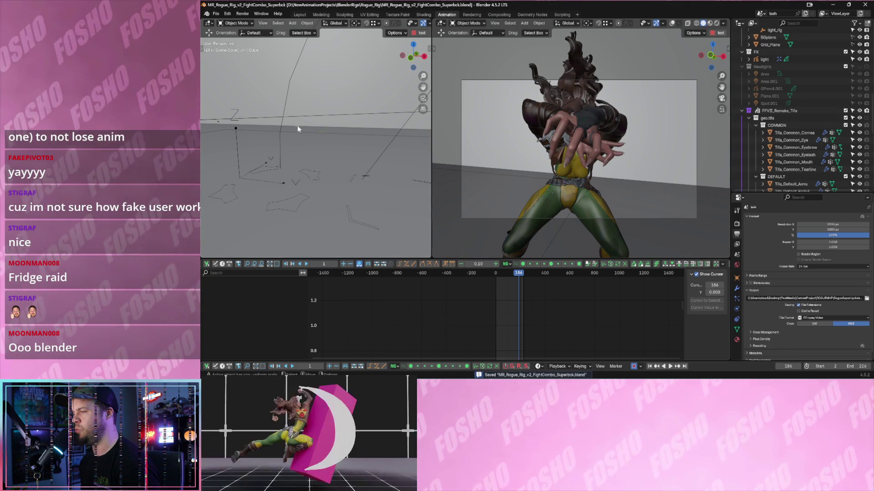